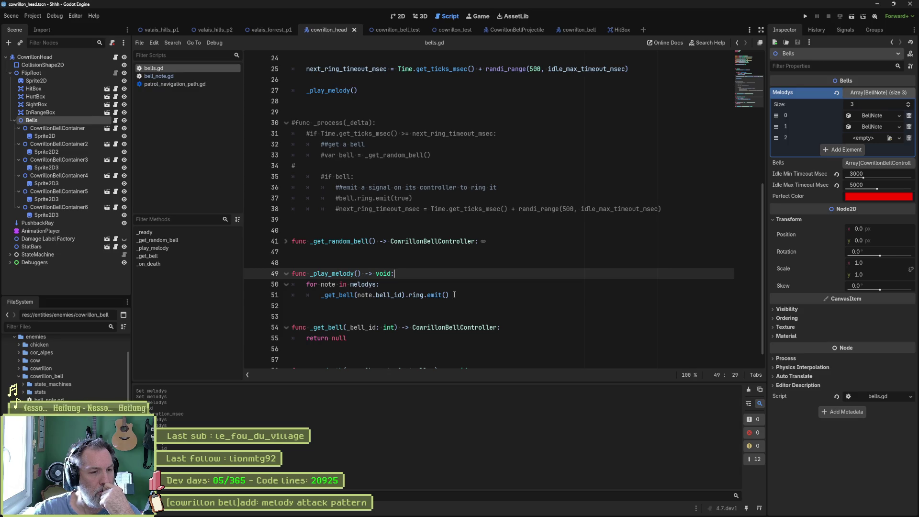
Make line 51 emit the ring signal with (true, _on_bell_finished).
{"action": "left_click", "coordinate": [454, 294]}
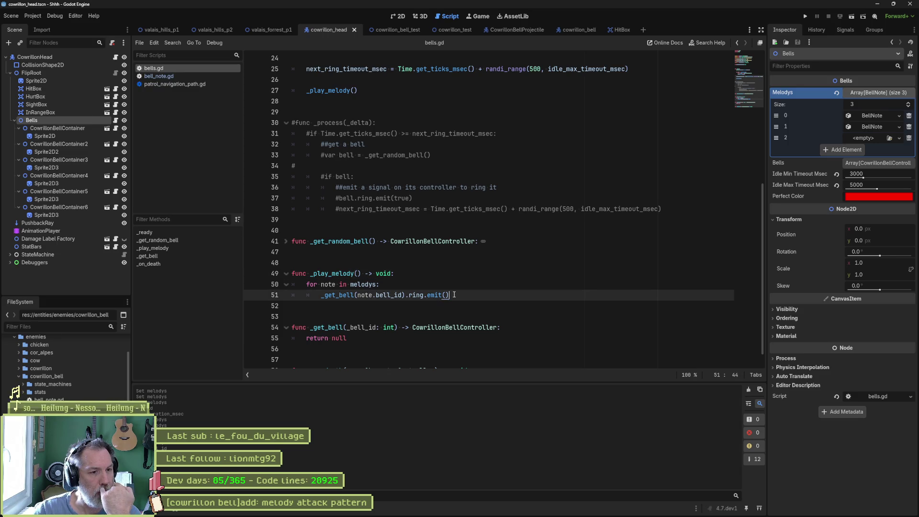
{"action": "key", "text": "Left"}
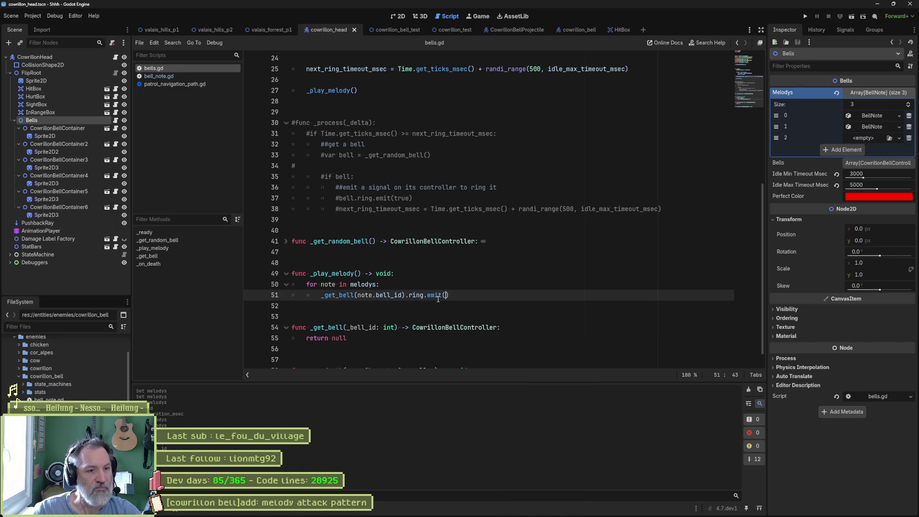
{"action": "type", "text": "true"}
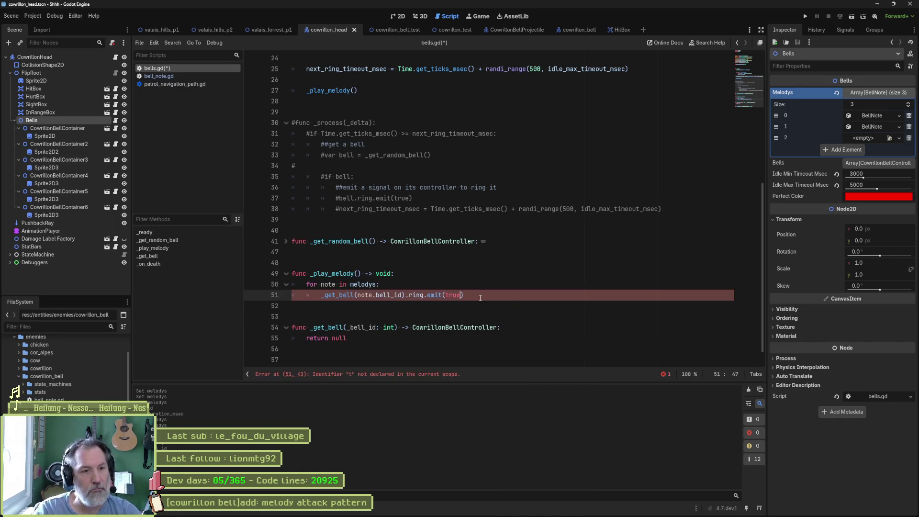
{"action": "type", "text": ", "}
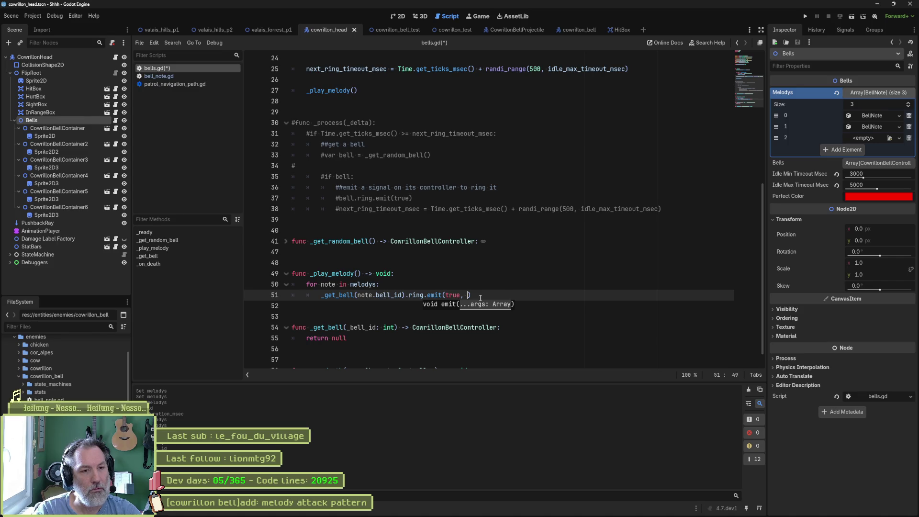
{"action": "type", "text": "_on_bell"}
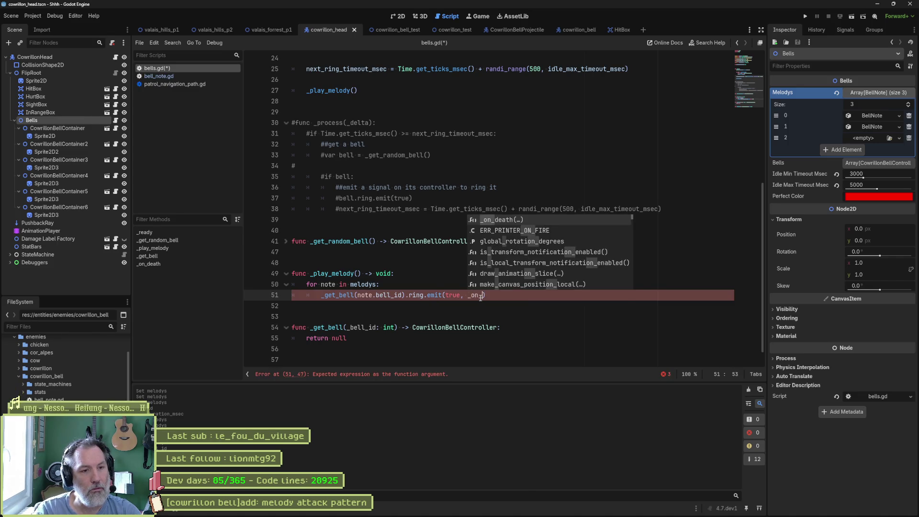
{"action": "type", "text": "_"}
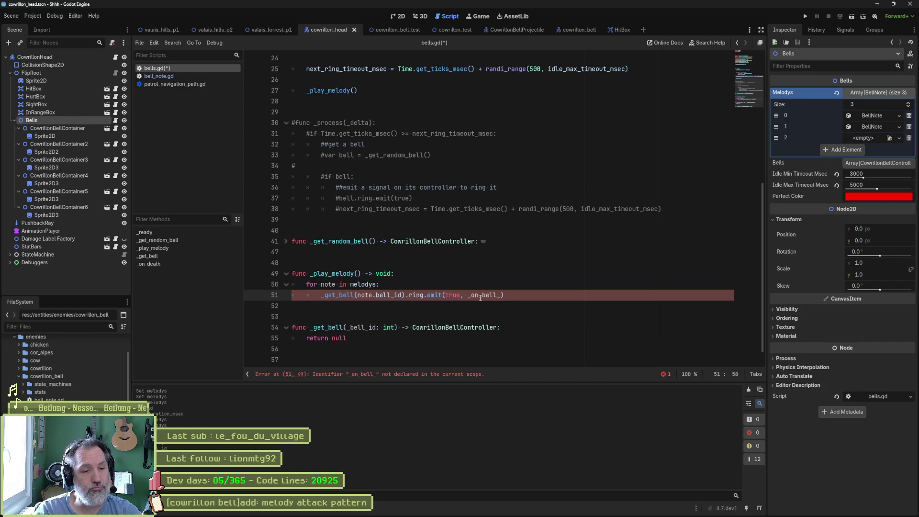
{"action": "type", "text": "finished"}
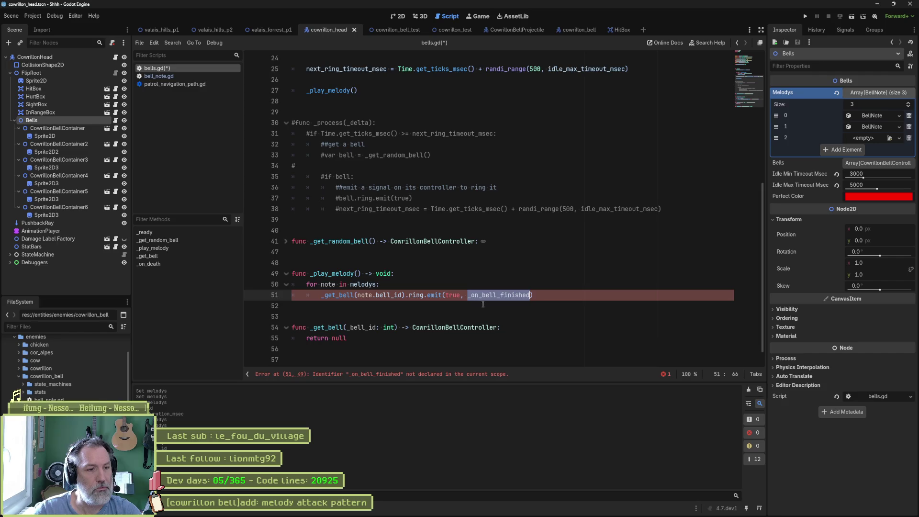
Add a func _on_bell_finished() -> void that print_debugs "bell finished", and save bells.gd.
{"action": "left_click", "coordinate": [485, 307]}
{"action": "key", "text": "Return"}
{"action": "key", "text": "Return"}
{"action": "type", "text": "func _on_bell_finished"}
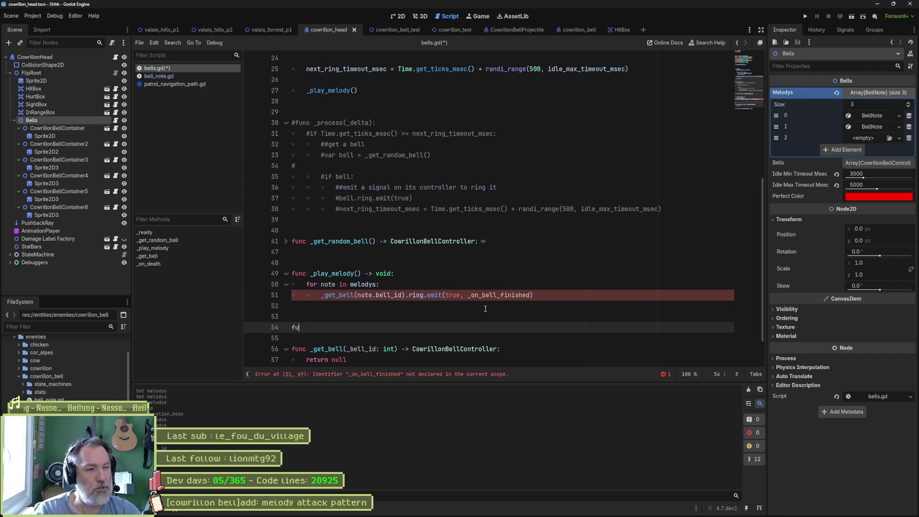
{"action": "type", "text": "() "}
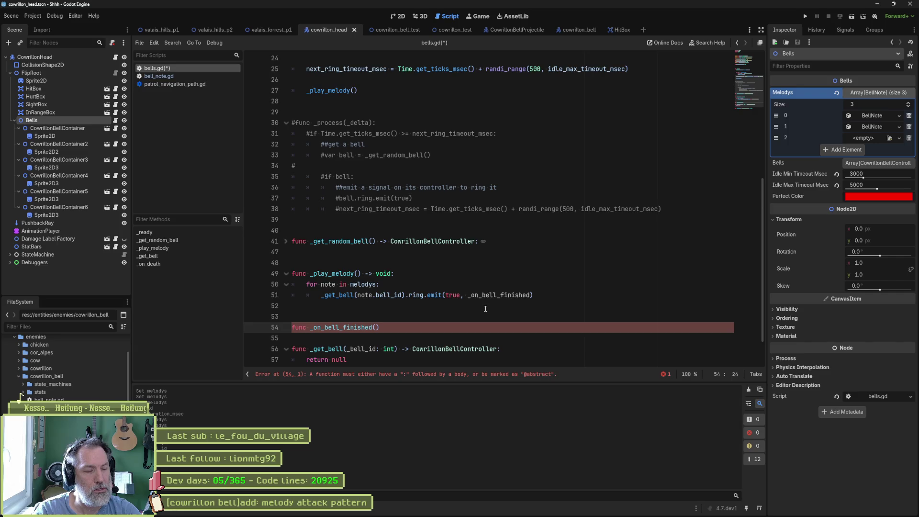
{"action": "type", "text": "-> void:"}
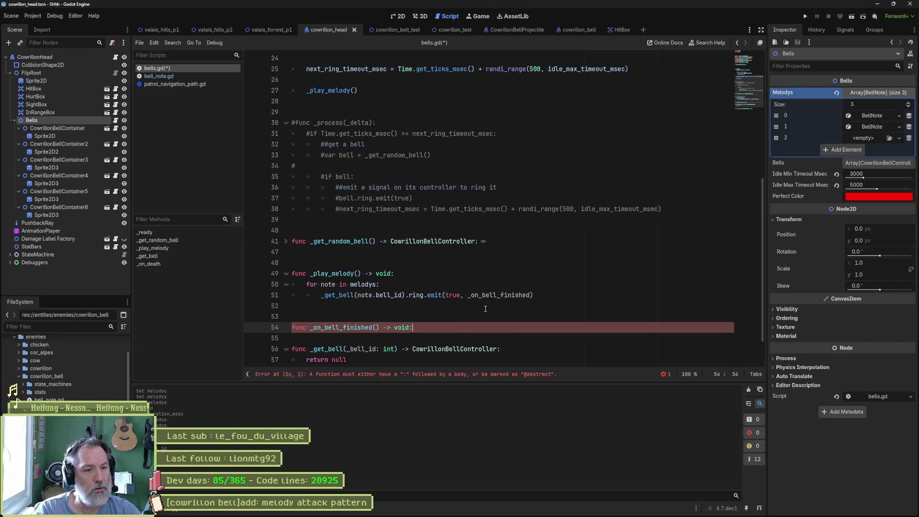
{"action": "key", "text": "Return"}
{"action": "type", "text": "print_d"}
{"action": "type", "text": "ebug(self, \" "}
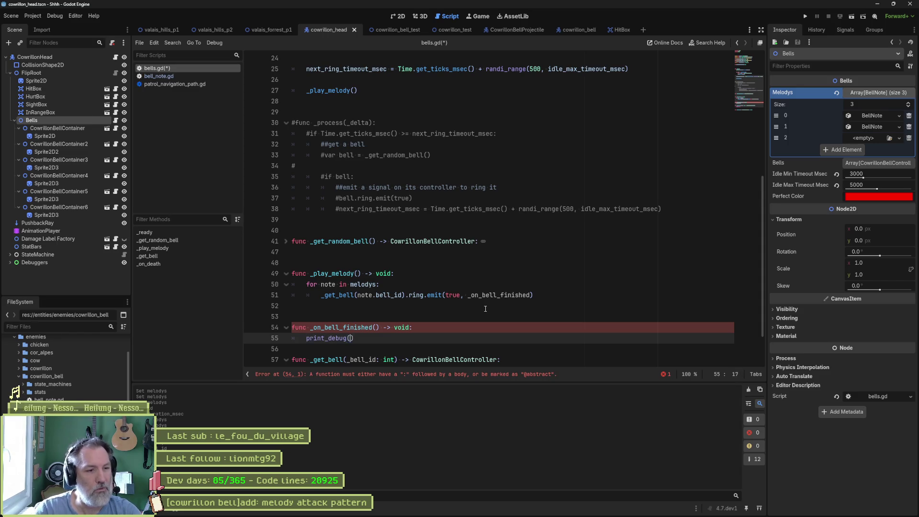
{"action": "type", "text": "bell"}
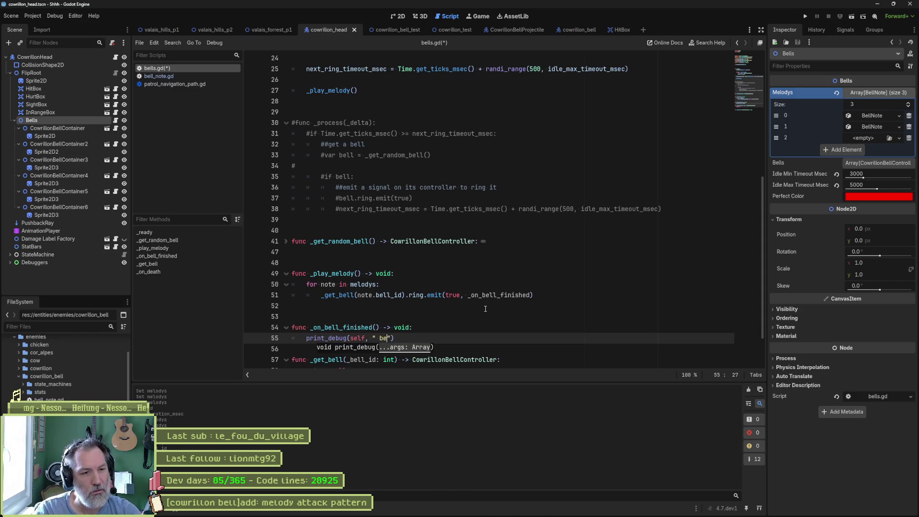
{"action": "type", "text": " finished"}
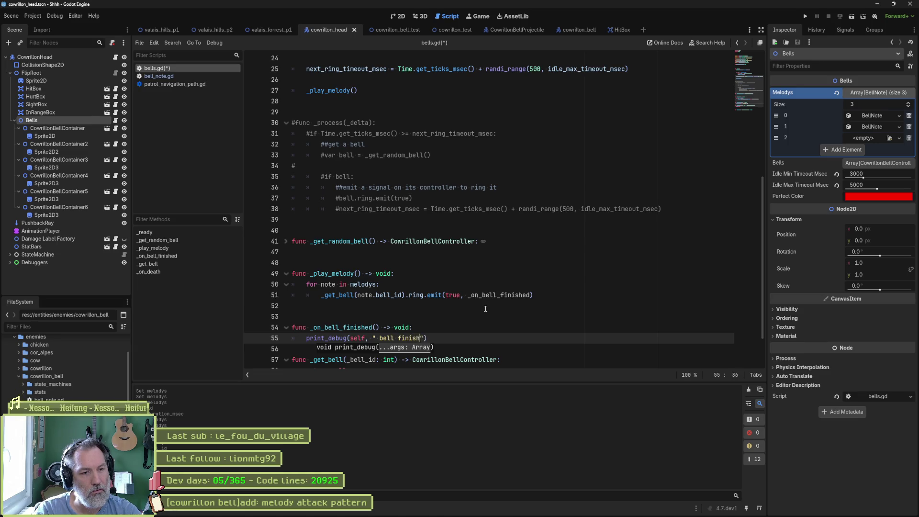
{"action": "key", "text": "ctrl+s"}
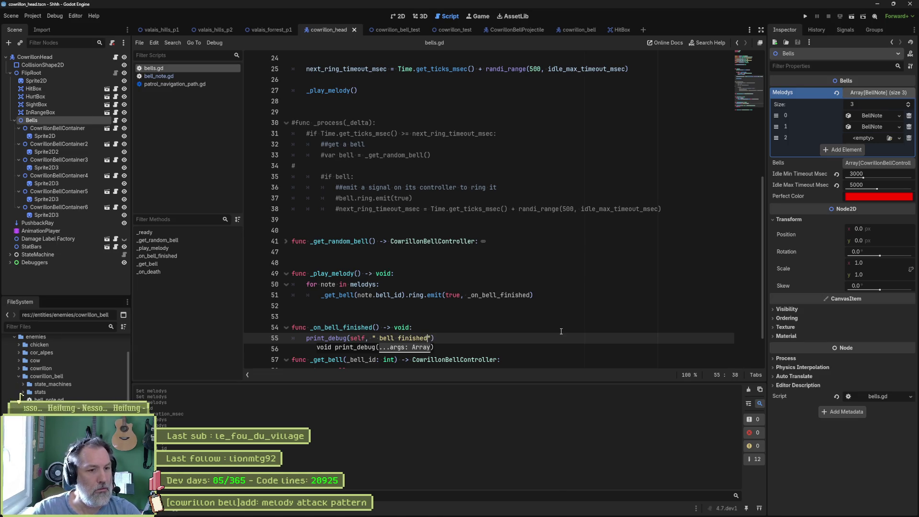
{"action": "key", "text": "End"}
{"action": "key", "text": "Return"}
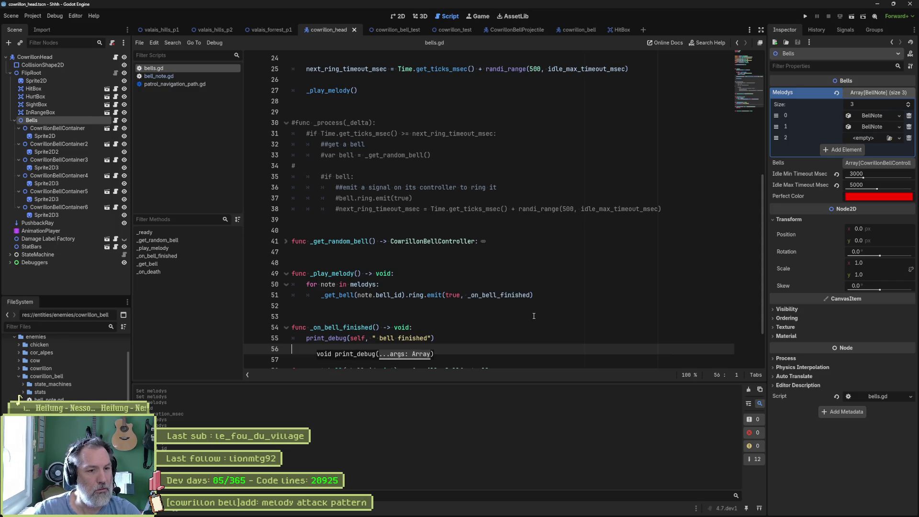
{"action": "scroll", "coordinate": [534, 316], "scroll_direction": "down", "scroll_amount": 1}
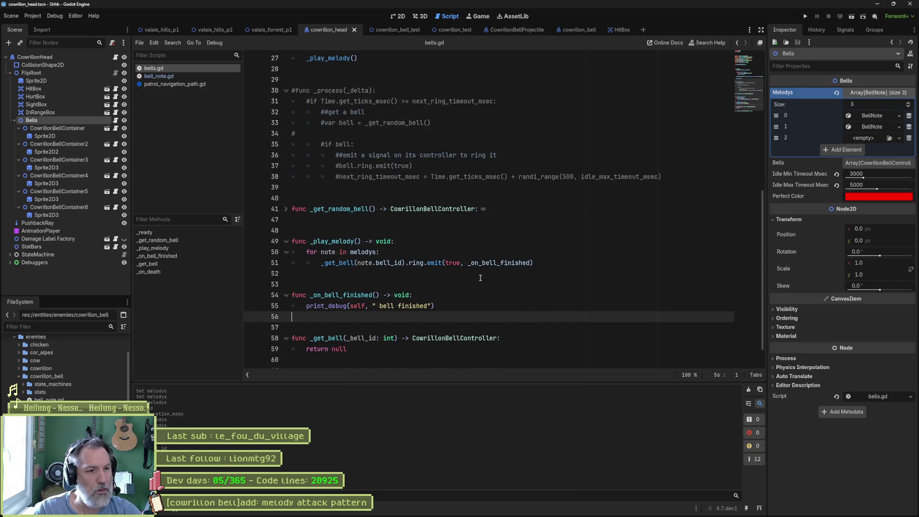
Add a _callback: Callable parameter to the controller's ring signal, fixing the Callabel typo, and save.
{"action": "left_click", "coordinate": [438, 263]}
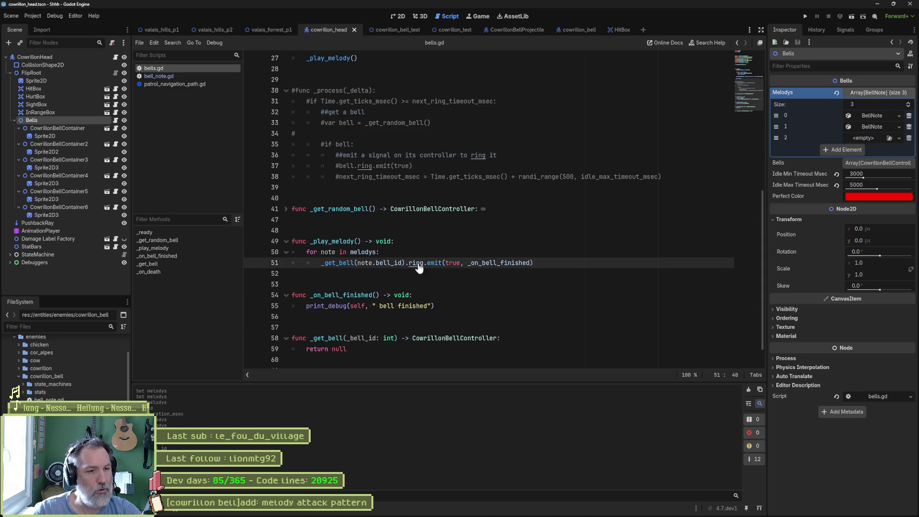
{"action": "left_click", "coordinate": [416, 262], "text": "ctrl"}
{"action": "key", "text": "End"}
{"action": "key", "text": "Left"}
{"action": "type", "text": ", "}
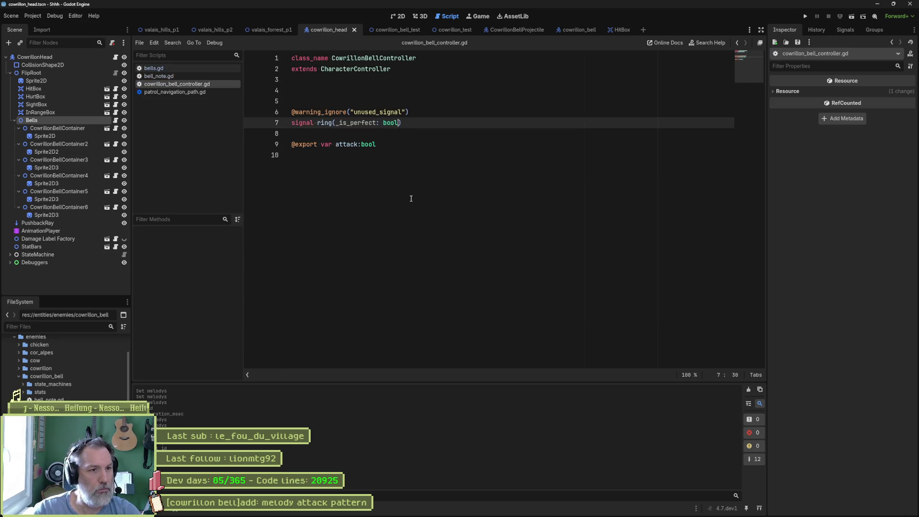
{"action": "type", "text": "_callback"}
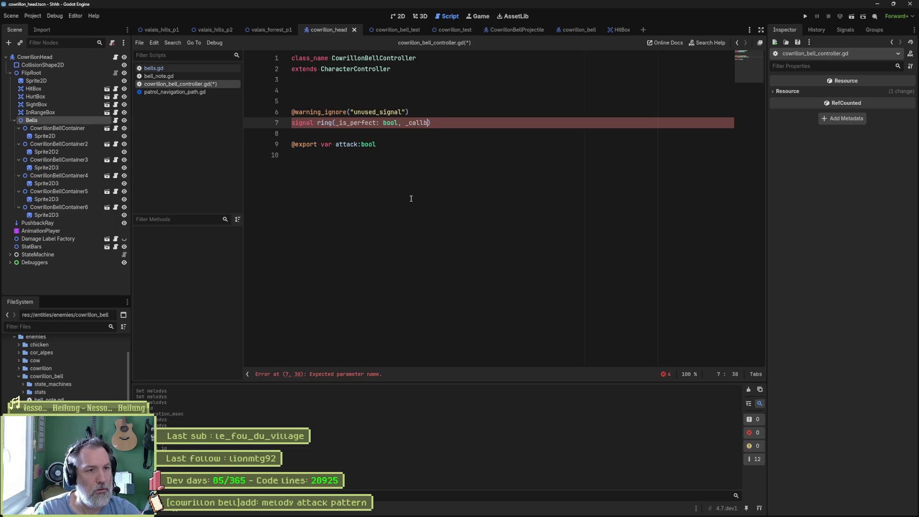
{"action": "type", "text": ": Callabel"}
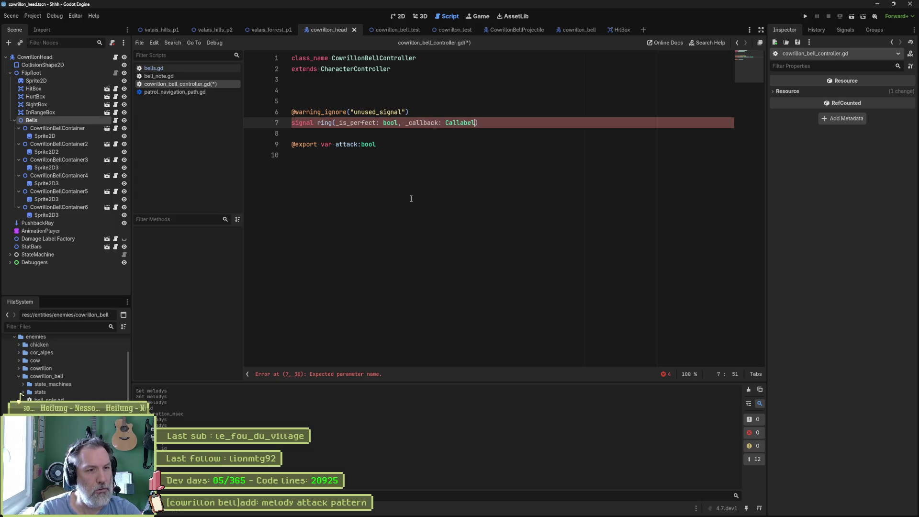
{"action": "key", "text": "BackSpace"}
{"action": "key", "text": "BackSpace"}
{"action": "type", "text": "le"}
{"action": "key", "text": "ctrl+s"}
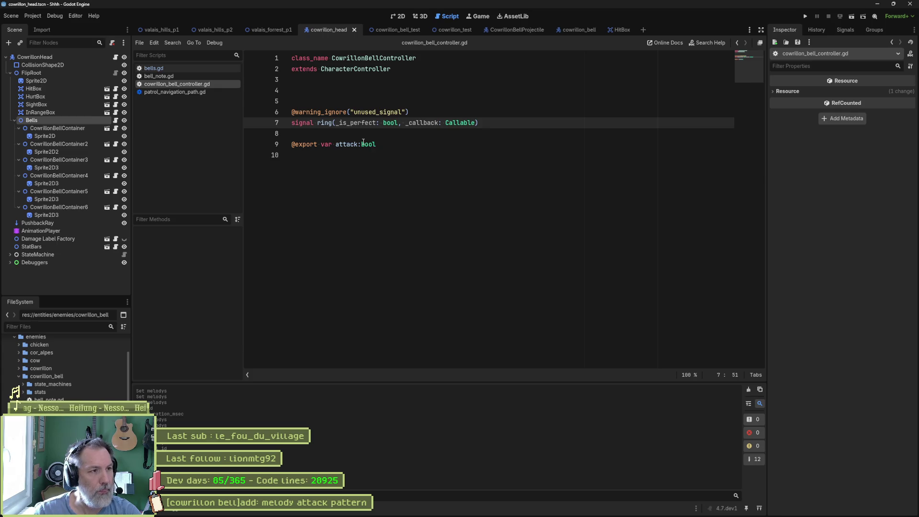
{"action": "mouse_move", "coordinate": [302, 117]}
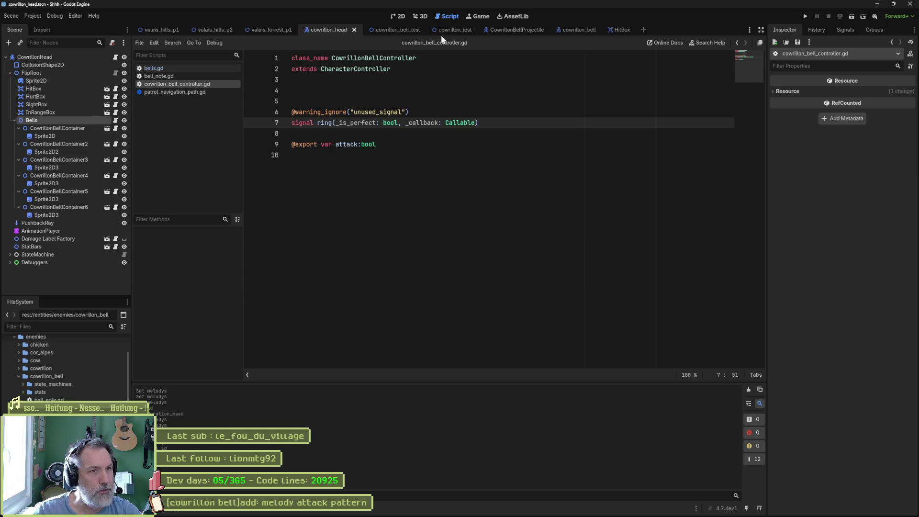
{"action": "left_click", "coordinate": [583, 29]}
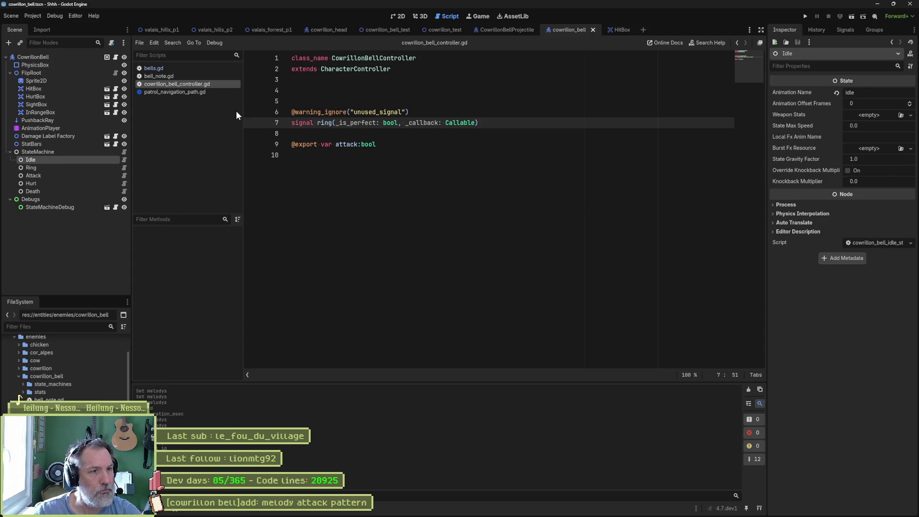
Search all project files for ring.connect and open the match in cowrillon_bell_state_machine.gd.
{"action": "double_click", "coordinate": [328, 123]}
{"action": "key", "text": "ctrl+shift+f"}
{"action": "type", "text": ".connect"}
{"action": "key", "text": "Return"}
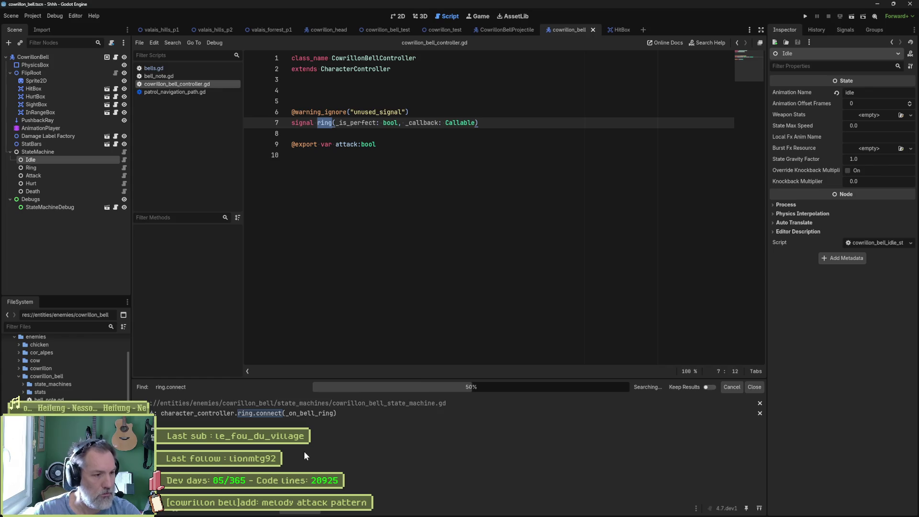
{"action": "left_click", "coordinate": [317, 414]}
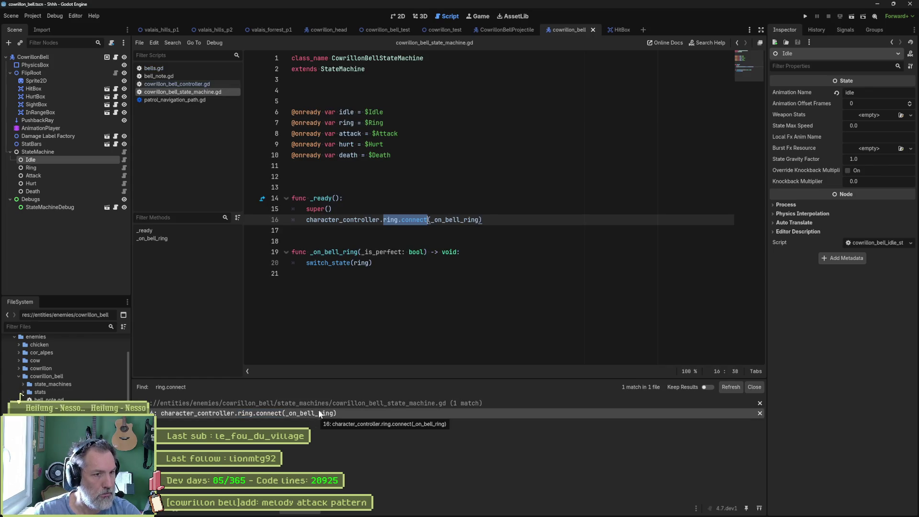
{"action": "left_click", "coordinate": [477, 220]}
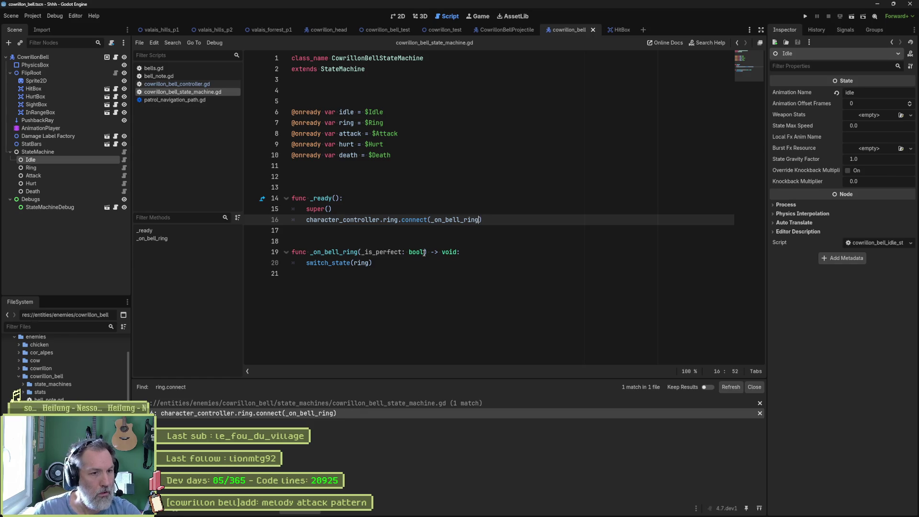
Add a _callback: Callable parameter to _on_bell_ring and assign character_controller.ring_callback = _callback.
{"action": "left_click", "coordinate": [423, 252]}
{"action": "type", "text": ", _c"}
{"action": "type", "text": "allback: Calla"}
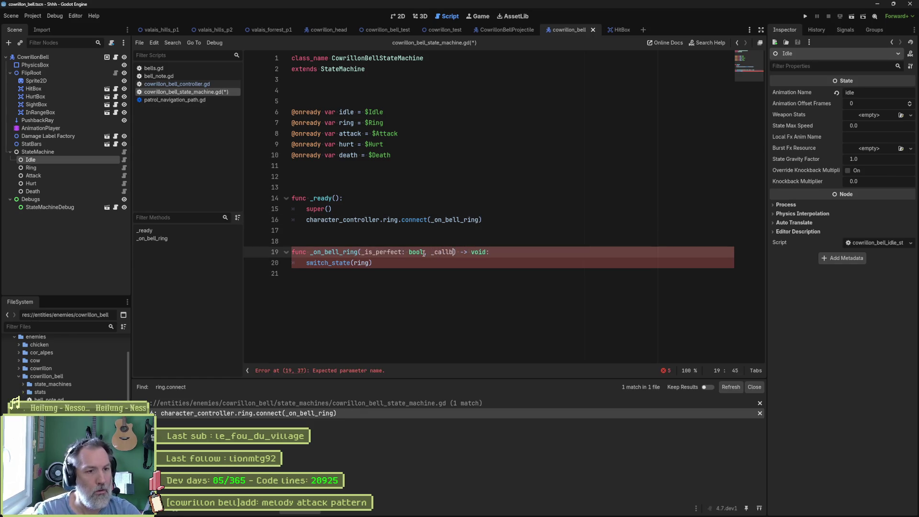
{"action": "type", "text": "ble"}
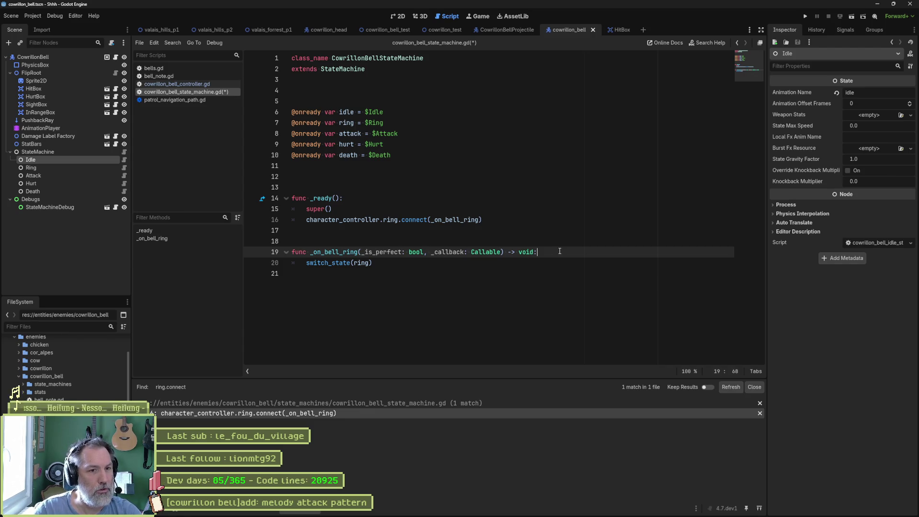
{"action": "key", "text": "Return"}
{"action": "type", "text": "contro"}
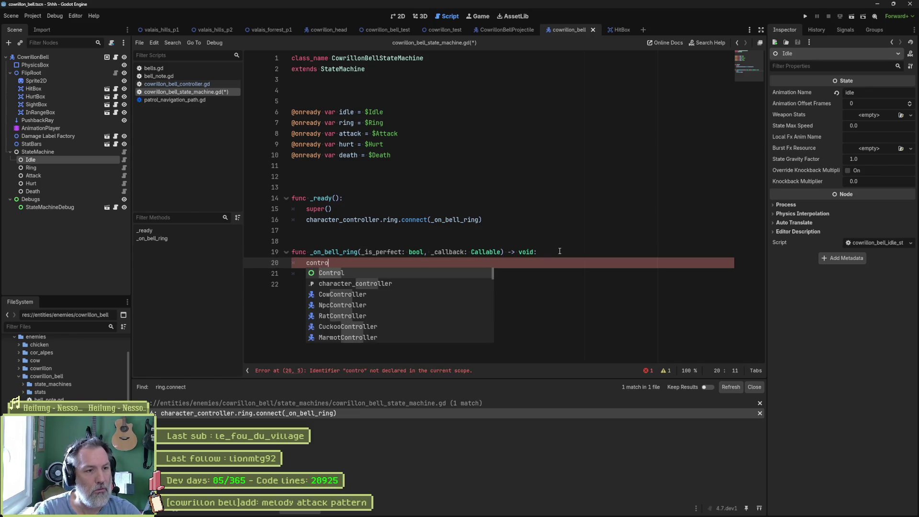
{"action": "key", "text": "Down"}
{"action": "key", "text": "Return"}
{"action": "type", "text": "."}
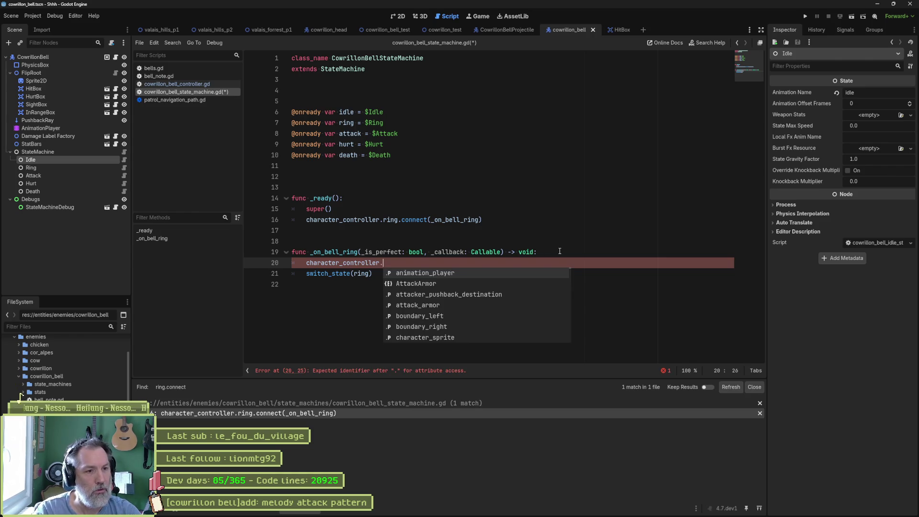
{"action": "type", "text": "bell_"}
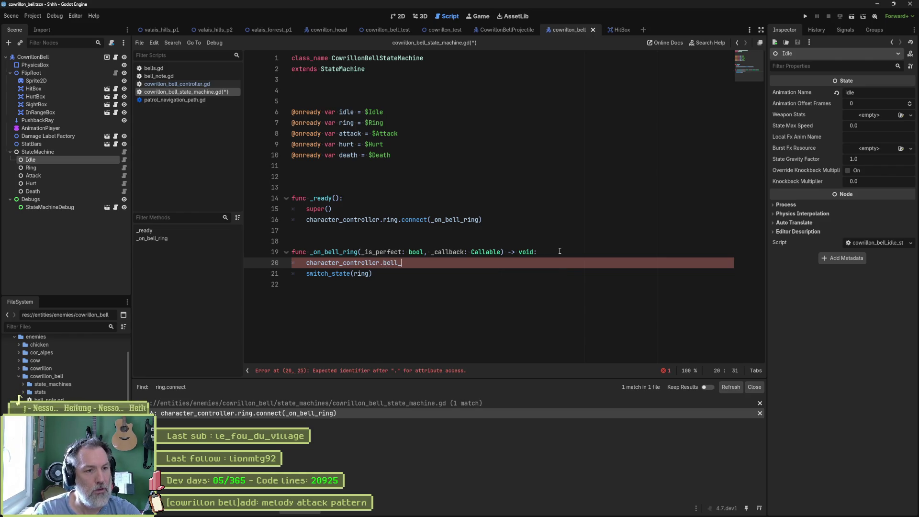
{"action": "key", "text": "BackSpace"}
{"action": "key", "text": "BackSpace"}
{"action": "key", "text": "BackSpace"}
{"action": "type", "text": "ring_callback ="}
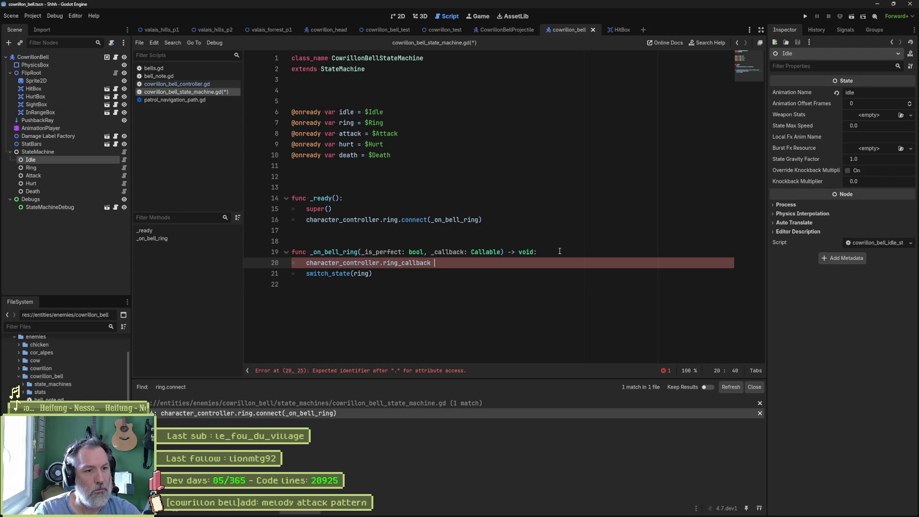
{"action": "type", "text": " _callba"}
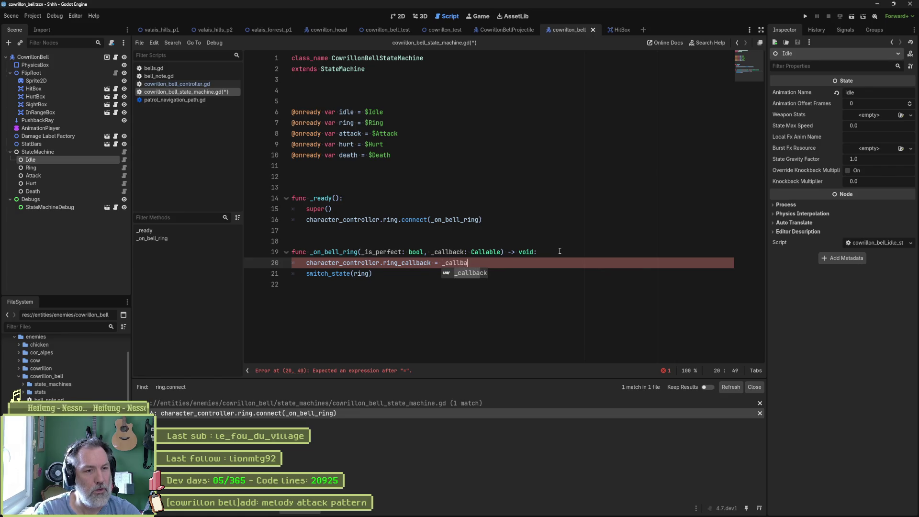
{"action": "key", "text": "Return"}
Select the ring_callback name and switch to cowrillon_bell_controller.gd.
{"action": "double_click", "coordinate": [396, 262]}
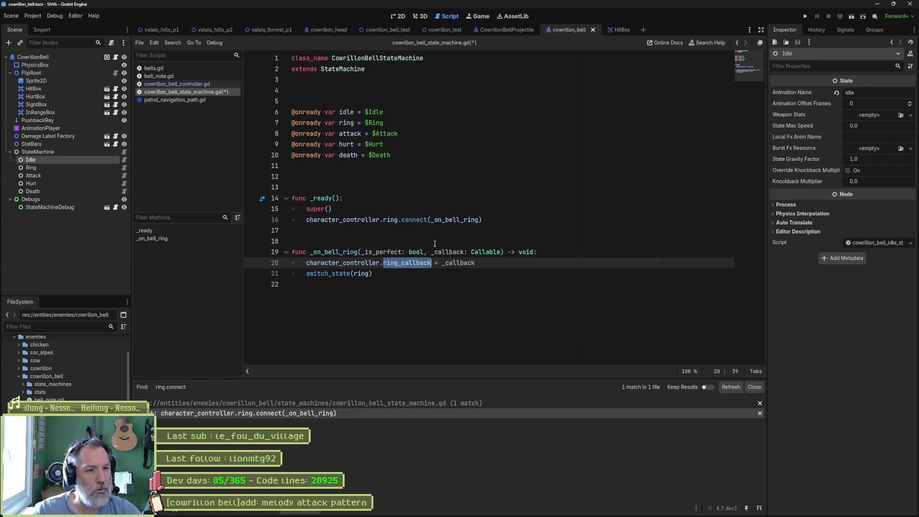
{"action": "mouse_move", "coordinate": [309, 141]}
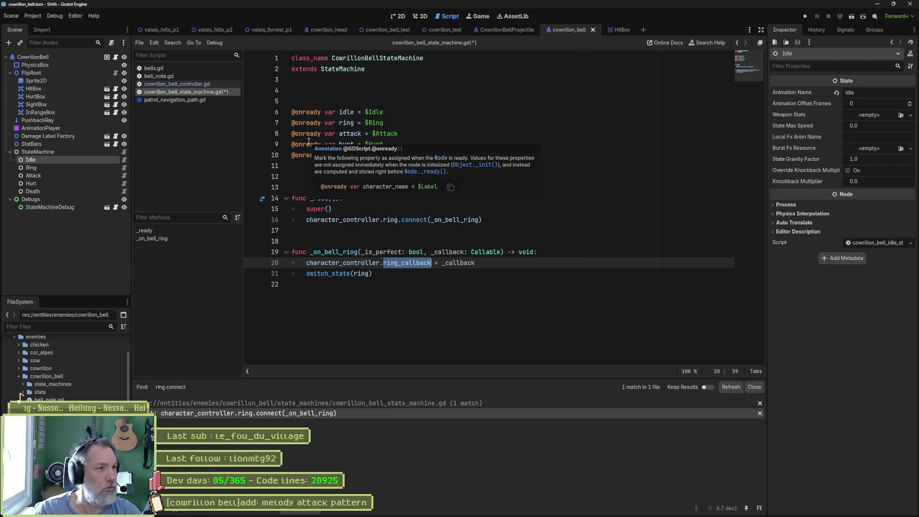
{"action": "left_click", "coordinate": [205, 83]}
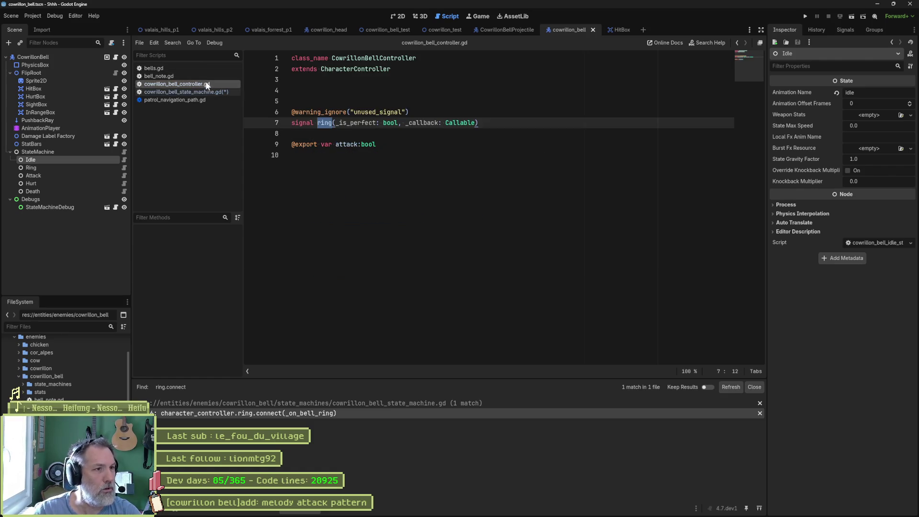
{"action": "left_click", "coordinate": [477, 144]}
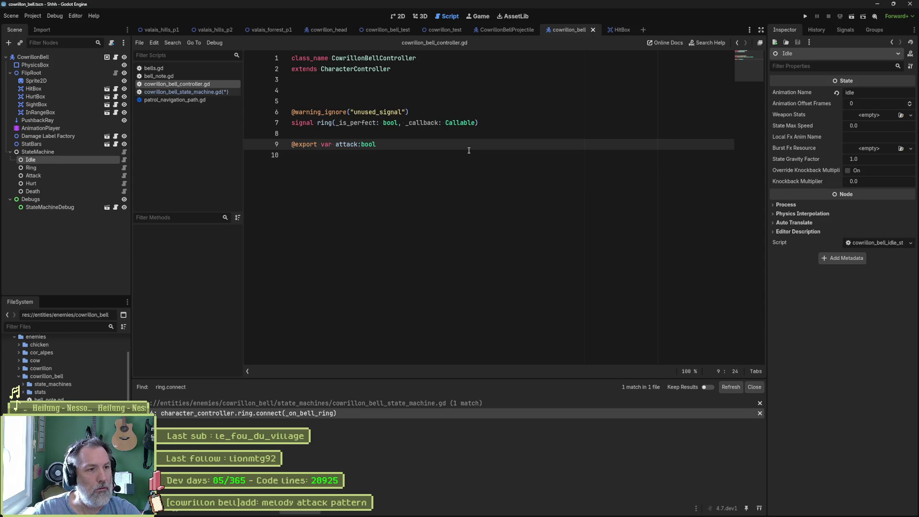
{"action": "key", "text": "Return"}
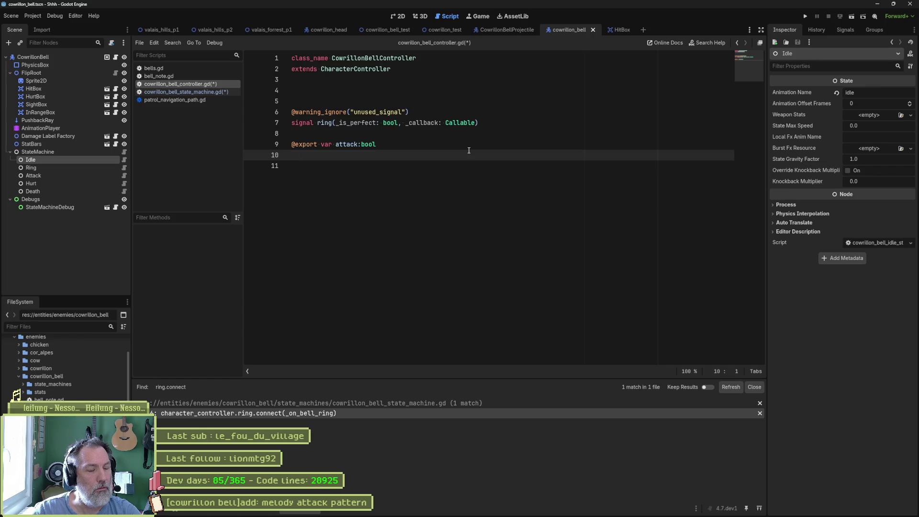
{"action": "type", "text": "@export var "}
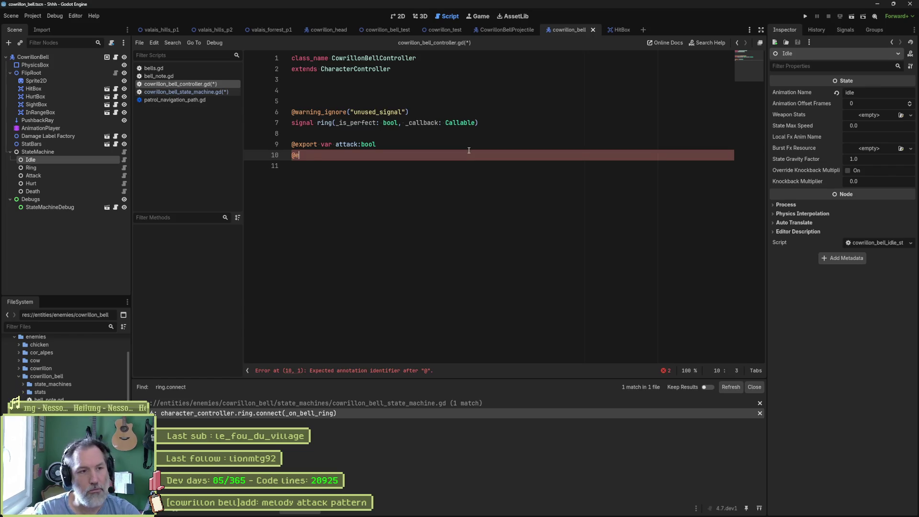
{"action": "type", "text": "ring_callback: Callable"}
{"action": "key", "text": "ctrl+s"}
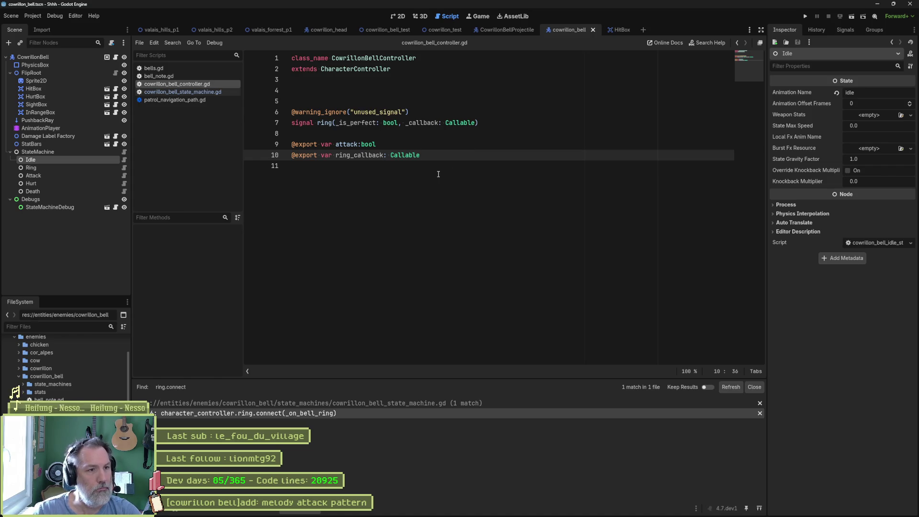
{"action": "left_click", "coordinate": [196, 92]}
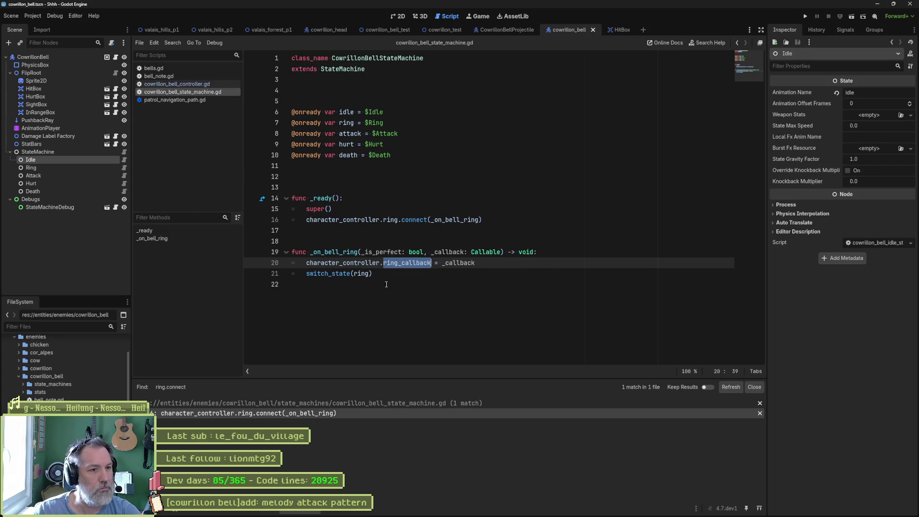
Review the ring_callback assignment and switch_state lines in _on_bell_ring, then open cowrillon_bell_ring_state.gd.
{"action": "left_click", "coordinate": [340, 273]}
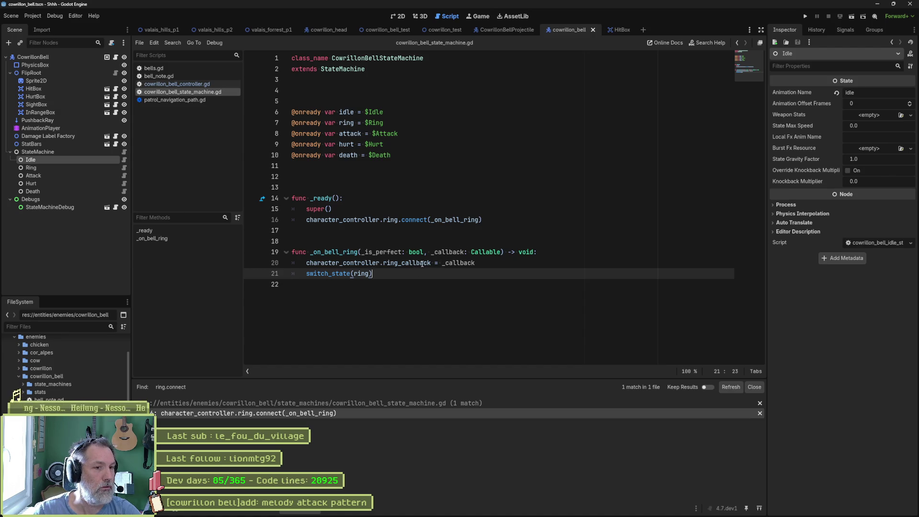
{"action": "left_click", "coordinate": [467, 263]}
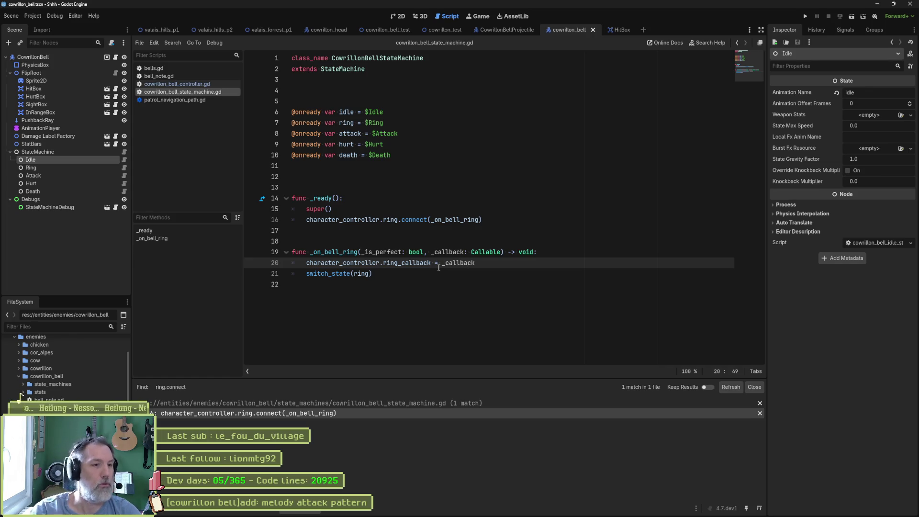
{"action": "left_click", "coordinate": [358, 273]}
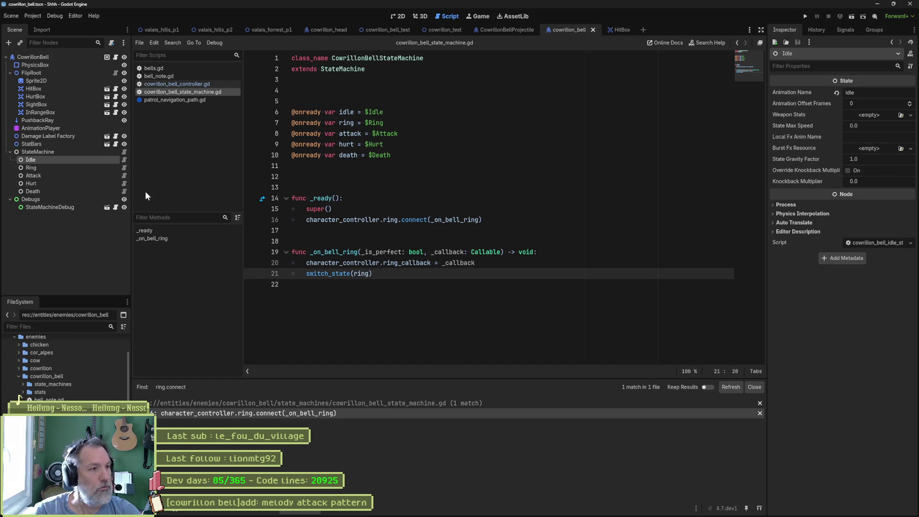
{"action": "left_click", "coordinate": [125, 167]}
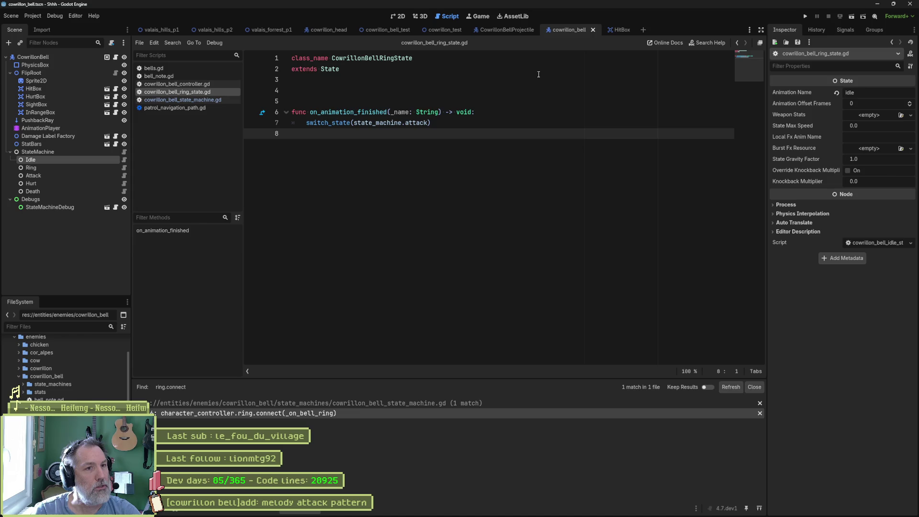
Review the controller, ring state and state machine scripts, then close HitBox and show cowrillon_head.
{"action": "left_click", "coordinate": [185, 86]}
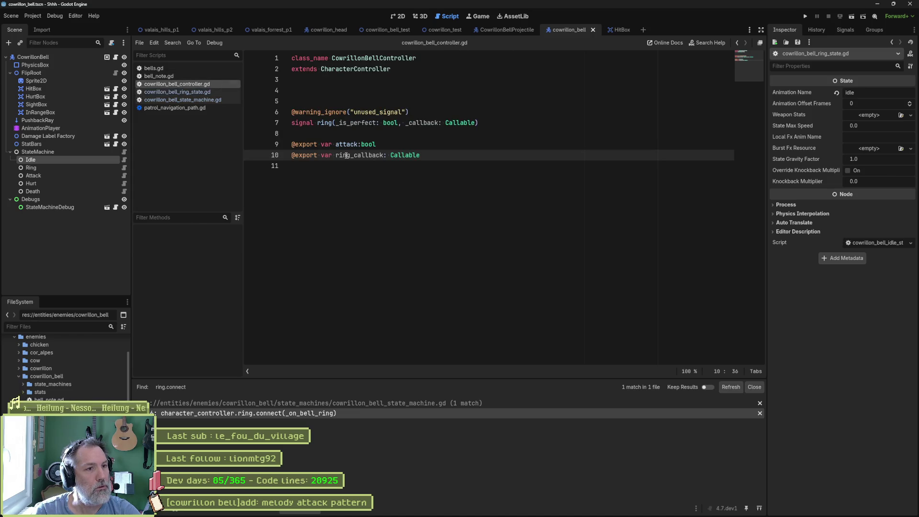
{"action": "key", "text": "Down"}
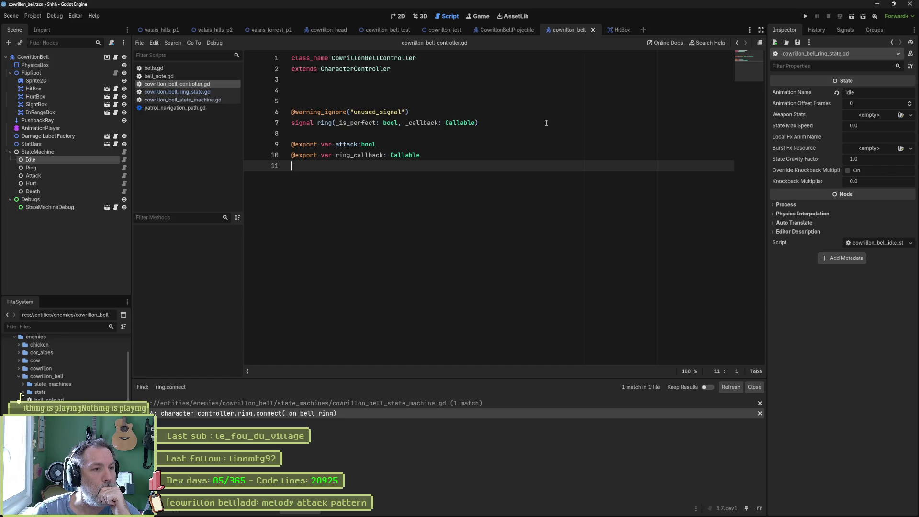
{"action": "left_click", "coordinate": [209, 92]}
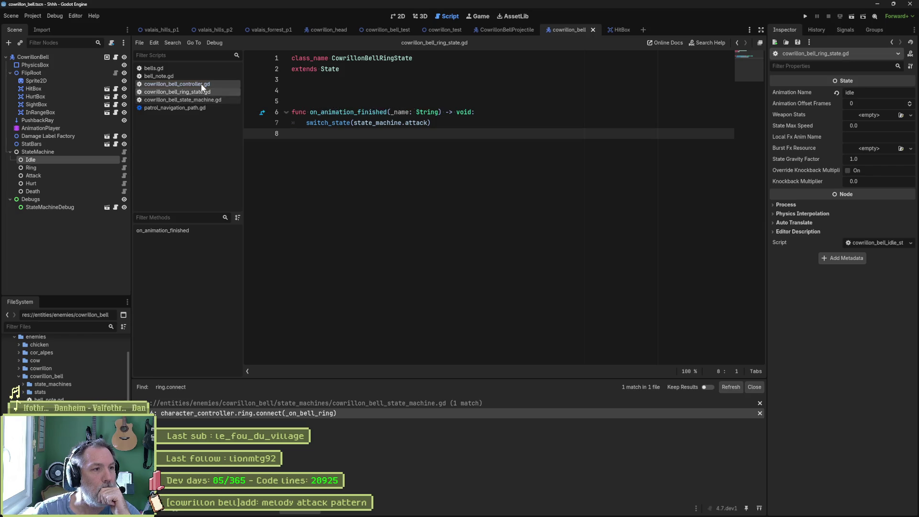
{"action": "left_click", "coordinate": [201, 85]}
{"action": "left_click", "coordinate": [202, 99]}
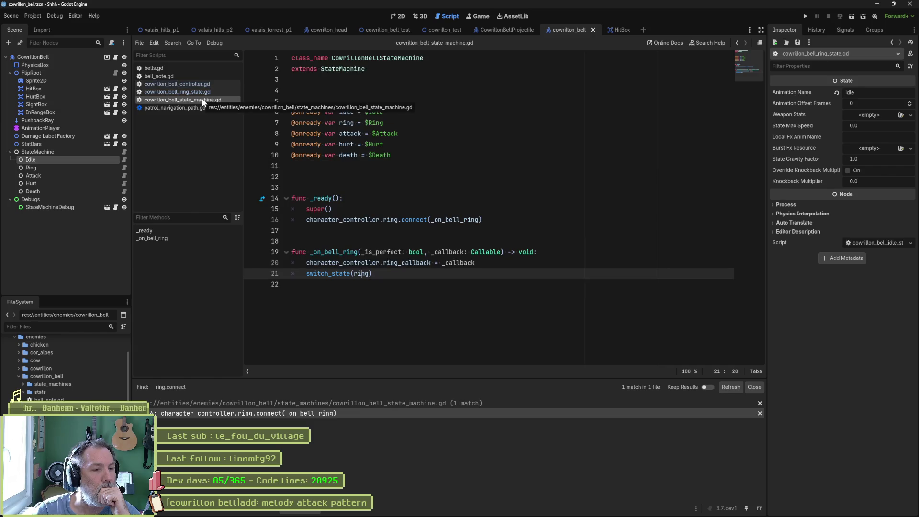
{"action": "left_click_drag", "start_coordinate": [306, 263], "coordinate": [479, 266]}
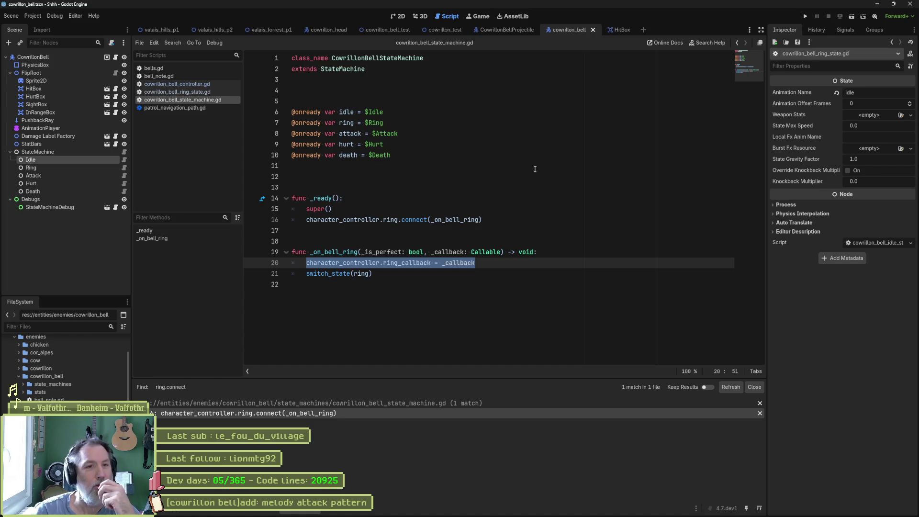
{"action": "middle_click", "coordinate": [616, 27]}
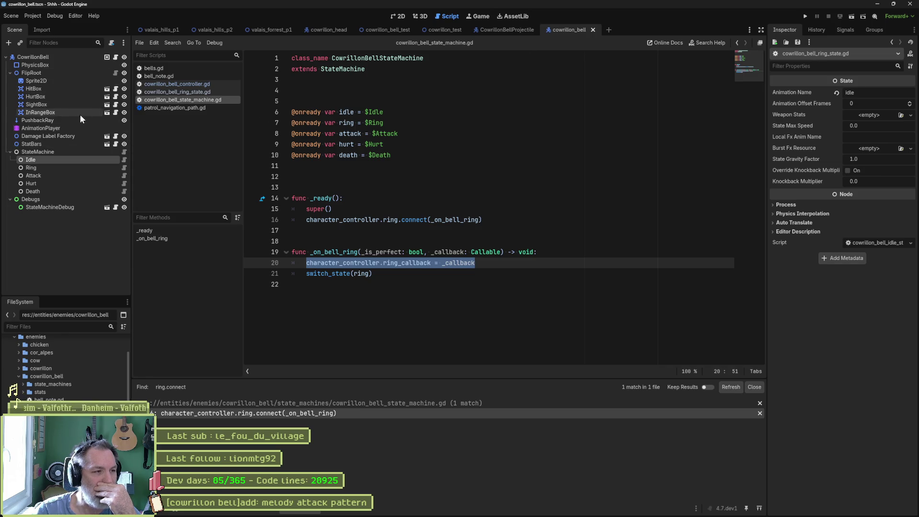
{"action": "left_click", "coordinate": [328, 29]}
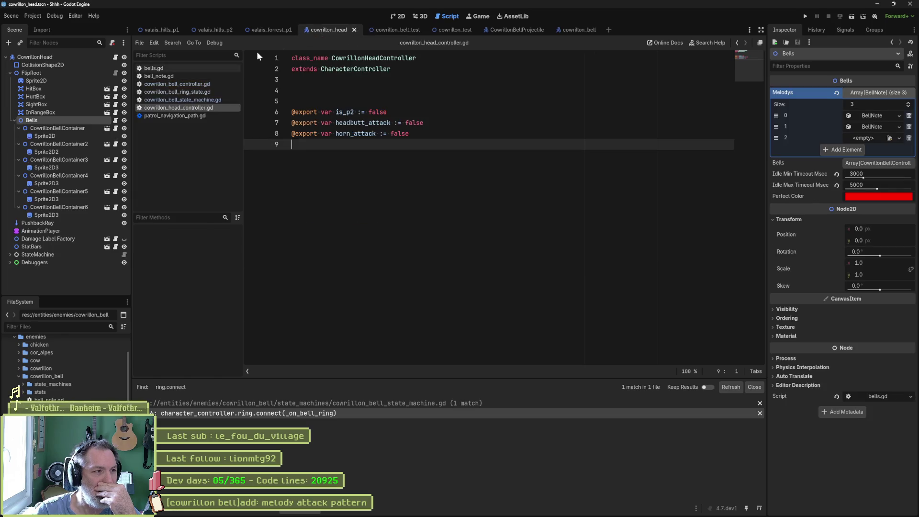
Open bells.gd from the Bells node and delete the 'for note in melodys:' line in _play_melody.
{"action": "left_click", "coordinate": [116, 121]}
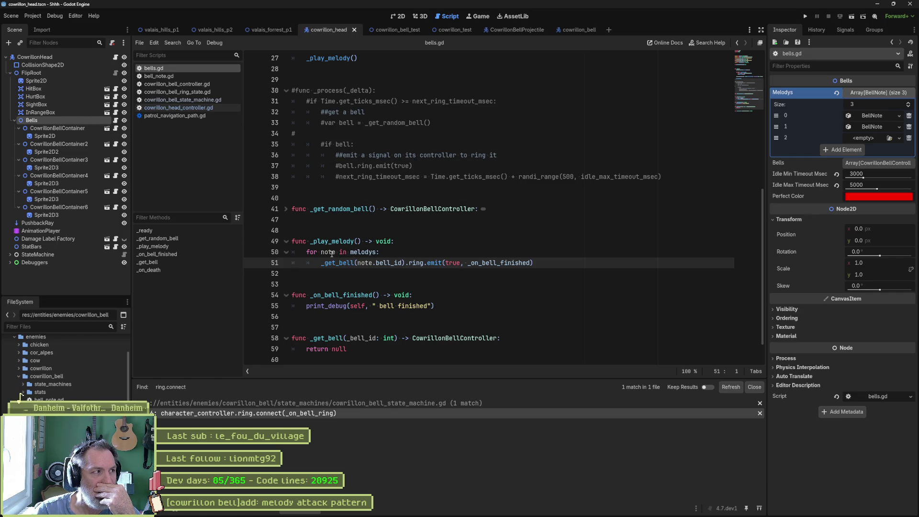
{"action": "mouse_move", "coordinate": [352, 260]}
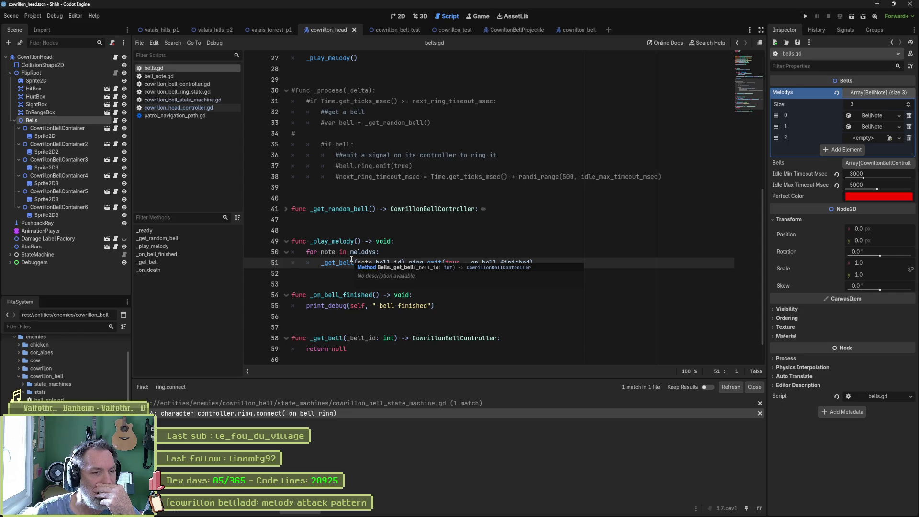
{"action": "left_click_drag", "start_coordinate": [322, 262], "coordinate": [431, 262]}
{"action": "left_click", "coordinate": [400, 253]}
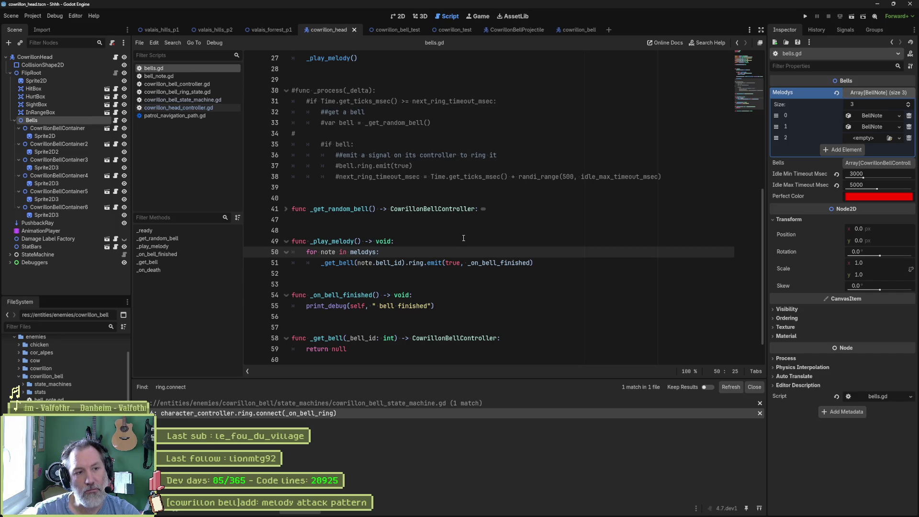
{"action": "key", "text": "ctrl+shift+k"}
{"action": "key", "text": "shift+Tab"}
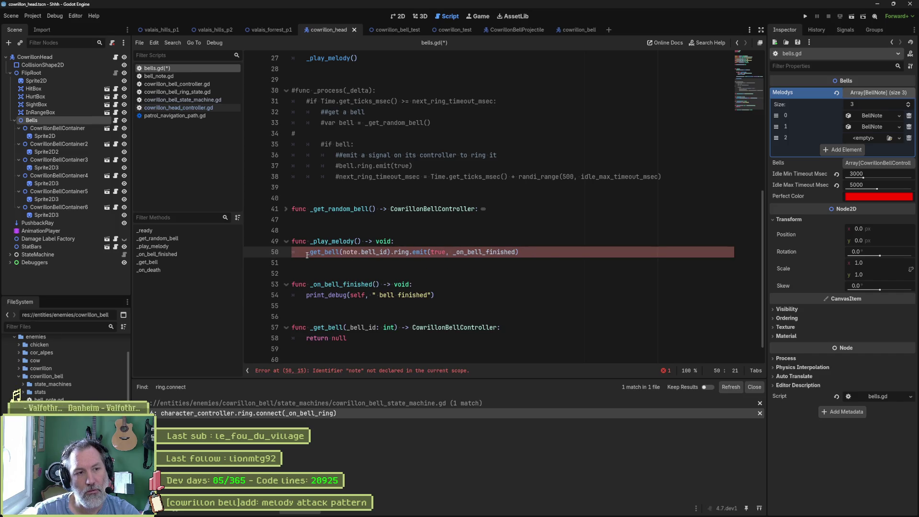
Replace note with melodys[0] in the _get_bell call so it uses melodys[0].bell_id, and save.
{"action": "left_click", "coordinate": [309, 255]}
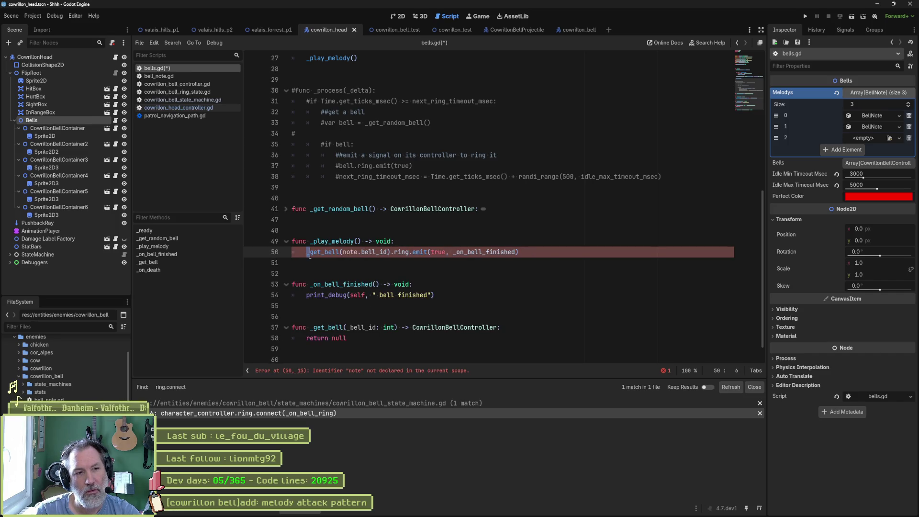
{"action": "double_click", "coordinate": [386, 253]}
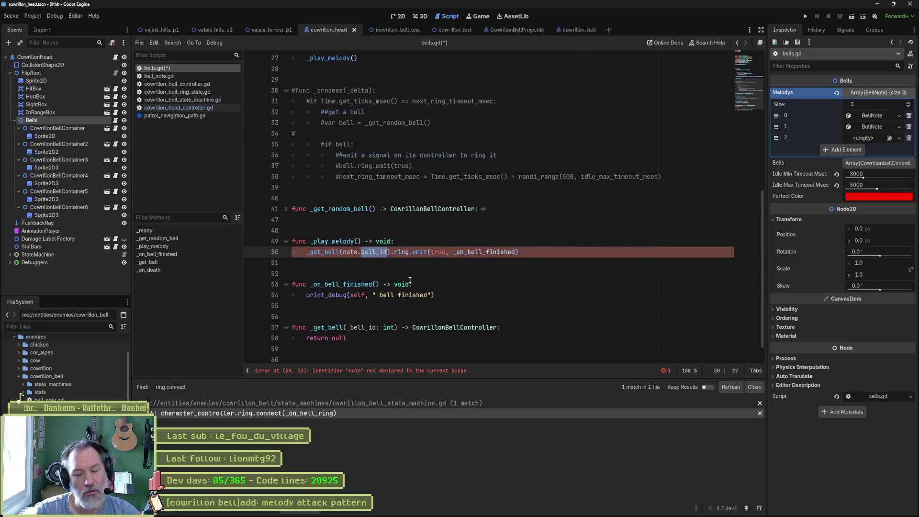
{"action": "key", "text": "Left"}
{"action": "key", "text": "ctrl+shift+Left"}
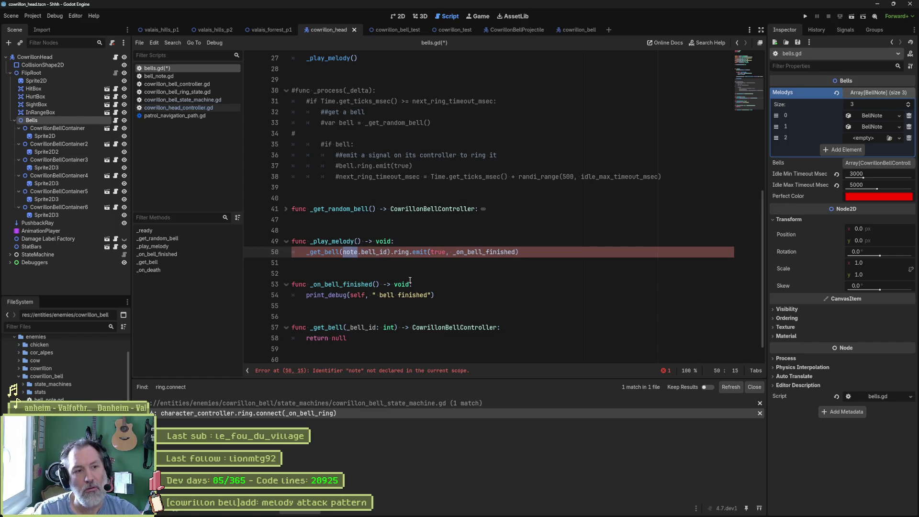
{"action": "type", "text": "melodys"}
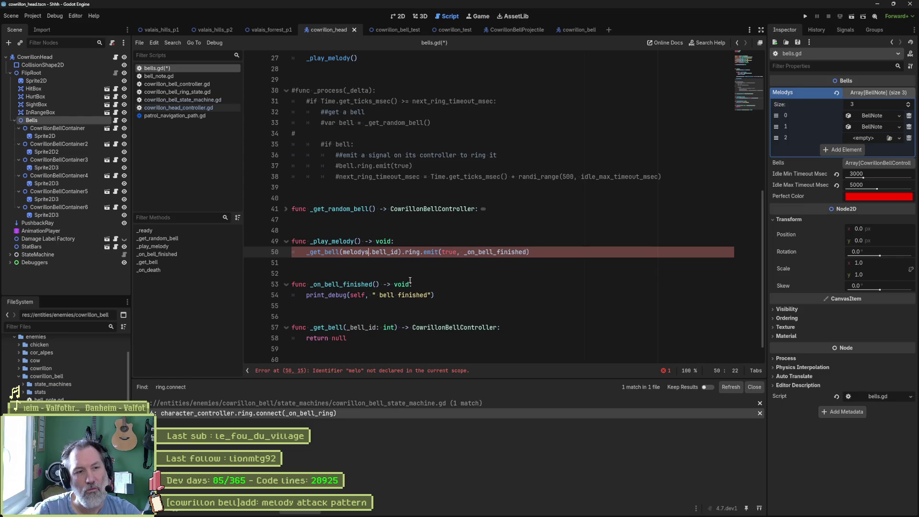
{"action": "type", "text": "[0"}
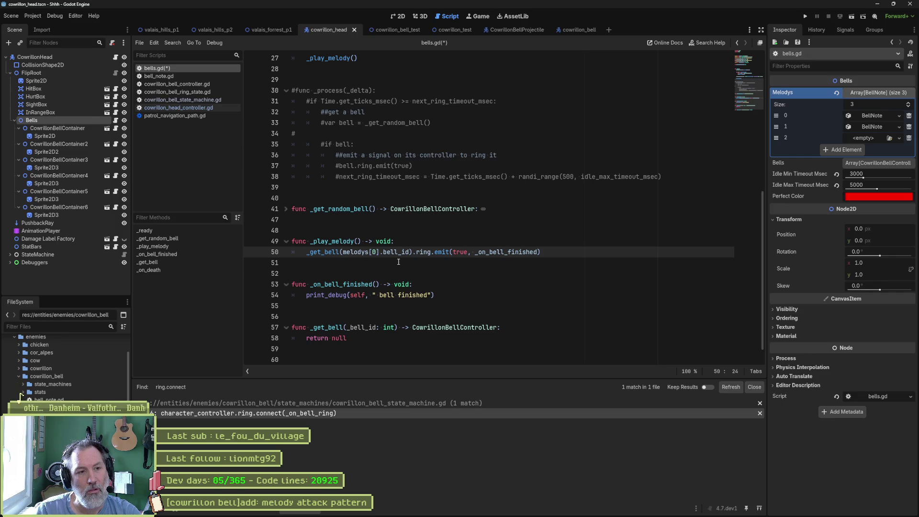
{"action": "key", "text": "ctrl+s"}
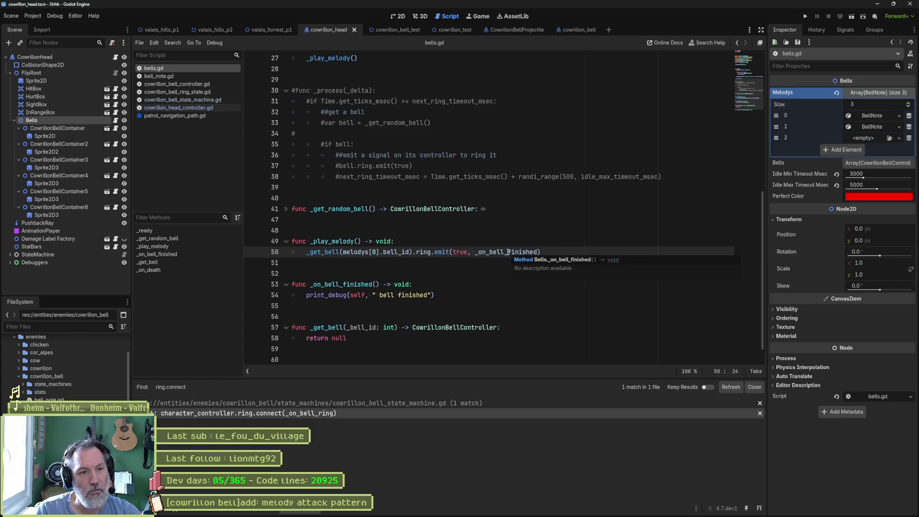
Rename the callback argument and the _on_bell_finished function to _on_ring_callback, and save.
{"action": "left_click_drag", "start_coordinate": [490, 252], "coordinate": [538, 254]}
{"action": "type", "text": "ring_callback"}
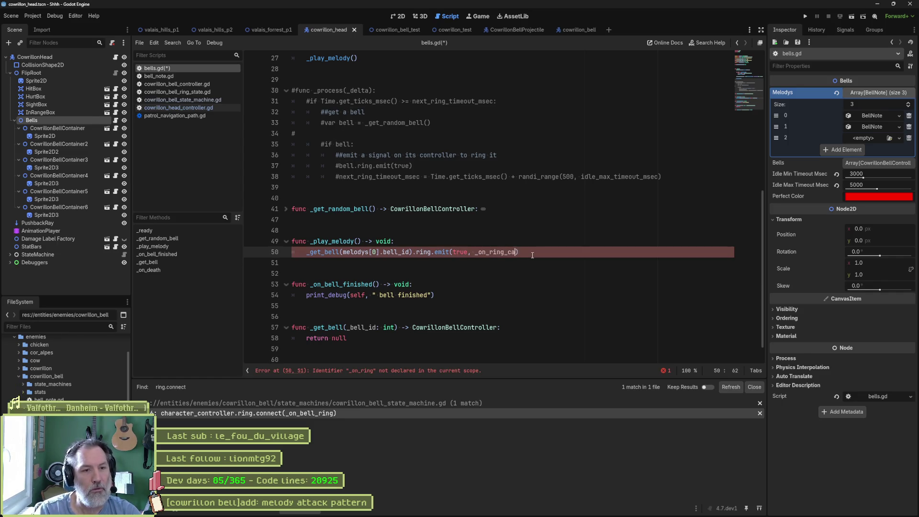
{"action": "key", "text": "ctrl+shift+Left"}
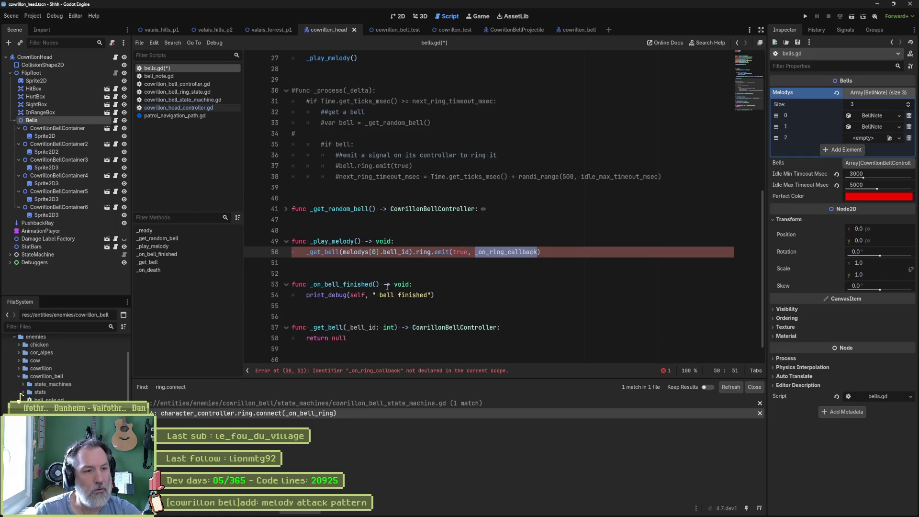
{"action": "key", "text": "ctrl+c"}
{"action": "double_click", "coordinate": [345, 285]}
{"action": "key", "text": "ctrl+v"}
{"action": "key", "text": "ctrl+s"}
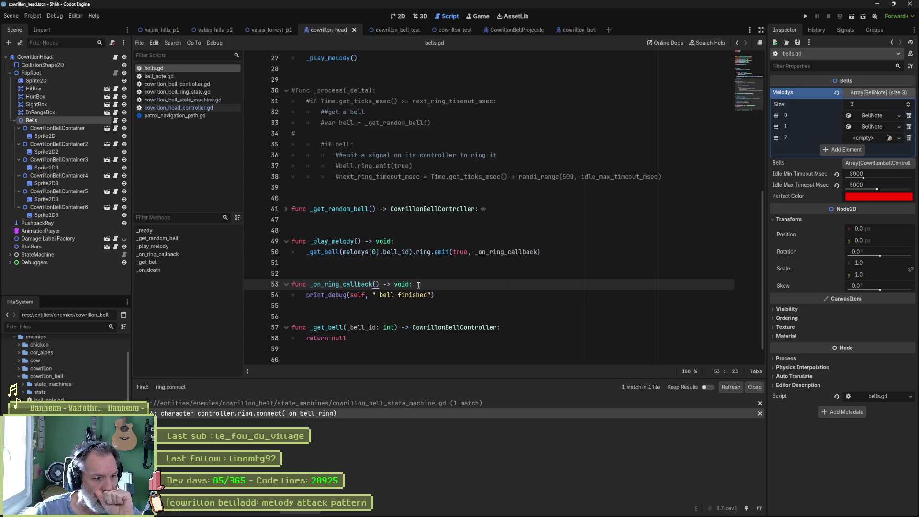
{"action": "left_click", "coordinate": [549, 250]}
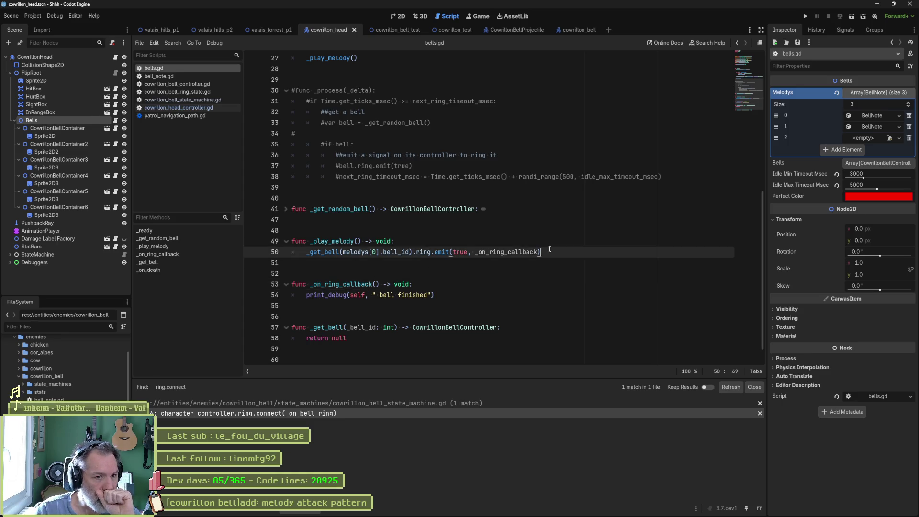
{"action": "left_click_drag", "start_coordinate": [549, 250], "coordinate": [550, 244]}
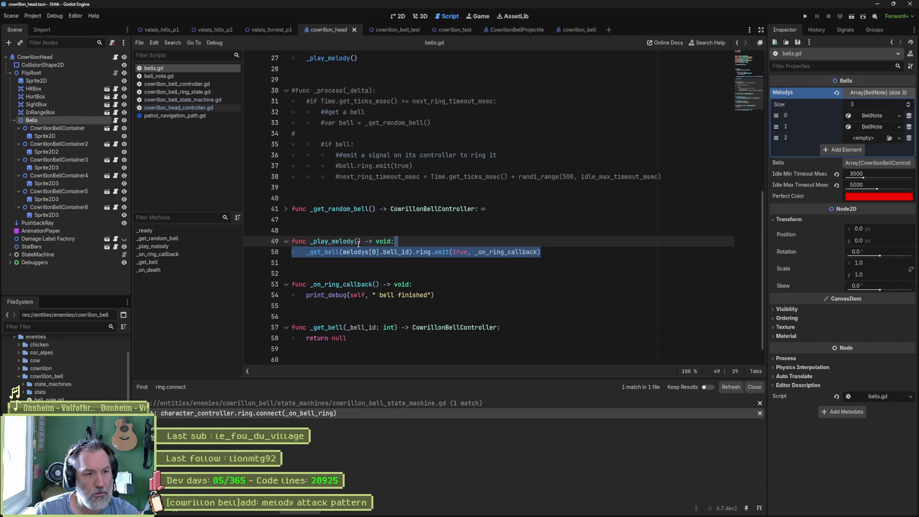
Add an int _bell_id parameter to _play_melody and pass _bell_id to _get_bell instead of melodys[0].
{"action": "left_click", "coordinate": [358, 242]}
{"action": "type", "text": "_bell_id"}
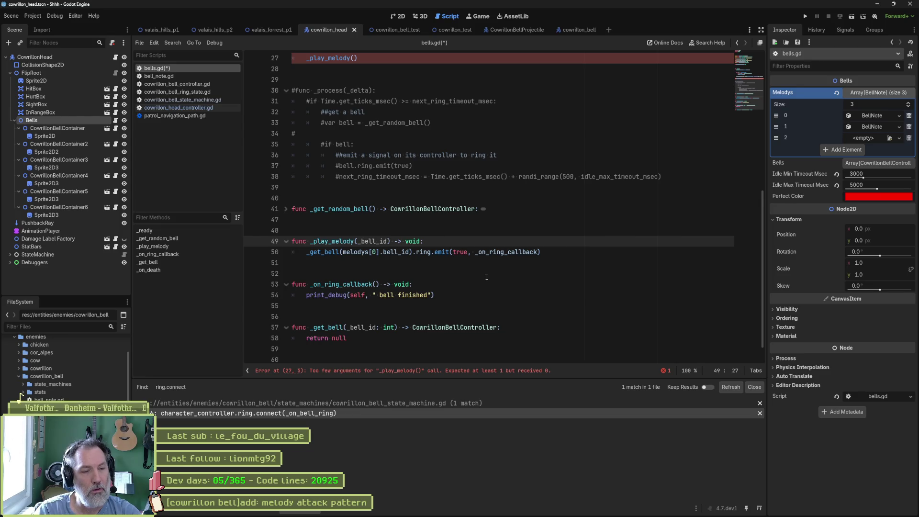
{"action": "type", "text": ": int"}
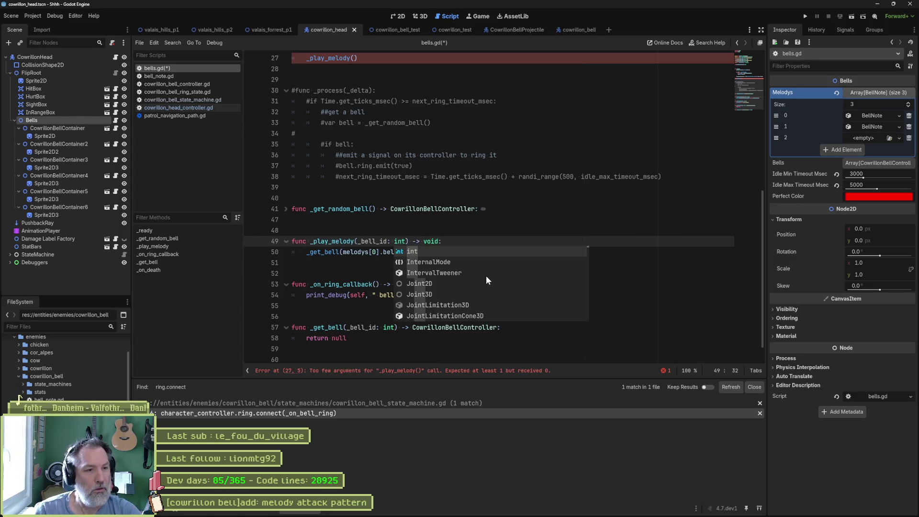
{"action": "left_click", "coordinate": [362, 263]}
{"action": "left_click_drag", "start_coordinate": [343, 252], "coordinate": [380, 252]}
{"action": "key", "text": "BackSpace"}
{"action": "type", "text": "_"}
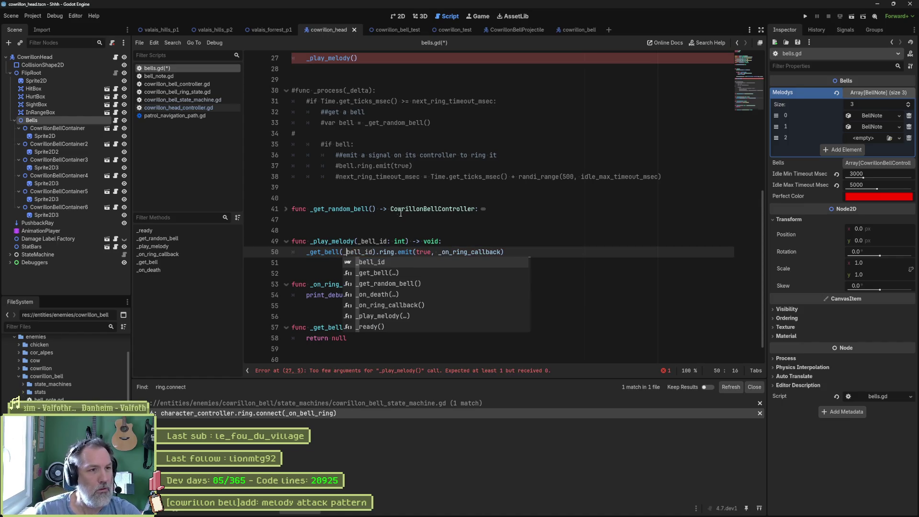
Make _ready call _play_melody(melodys[0].bell_id) and check the print_debug line in _on_ring_callback.
{"action": "scroll", "coordinate": [401, 213], "scroll_direction": "up", "scroll_amount": 3}
{"action": "left_click", "coordinate": [354, 154]}
{"action": "key", "text": "ctrl+v"}
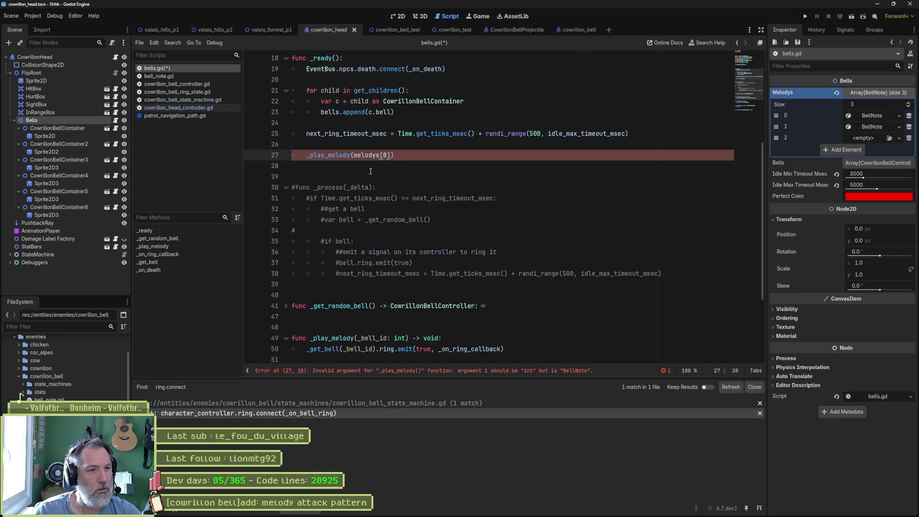
{"action": "type", "text": ".bell_id"}
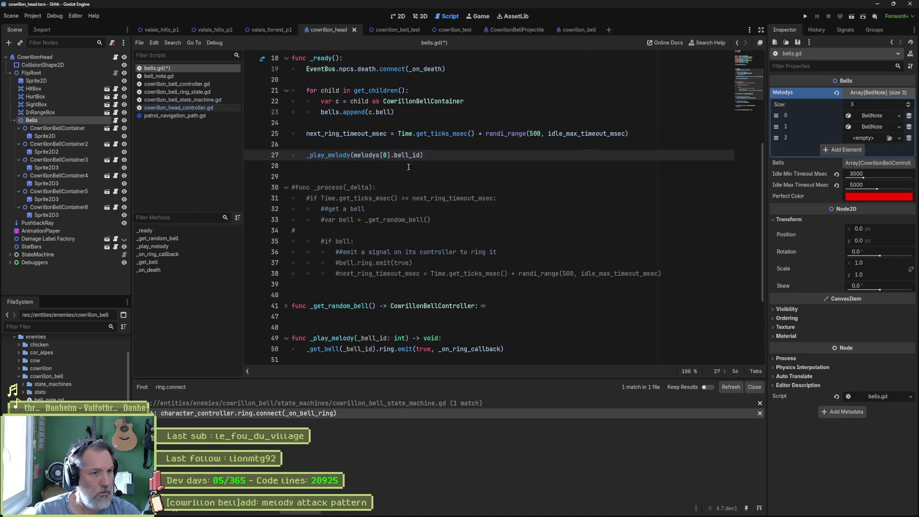
{"action": "scroll", "coordinate": [430, 240], "scroll_direction": "down", "scroll_amount": 3}
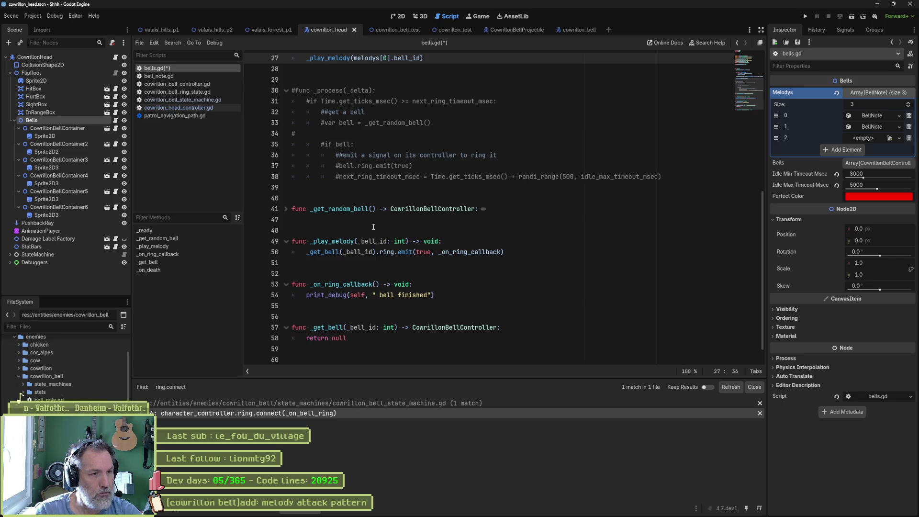
{"action": "scroll", "coordinate": [373, 228], "scroll_direction": "up", "scroll_amount": 2}
{"action": "left_click", "coordinate": [436, 117]}
{"action": "scroll", "coordinate": [414, 258], "scroll_direction": "down", "scroll_amount": 3}
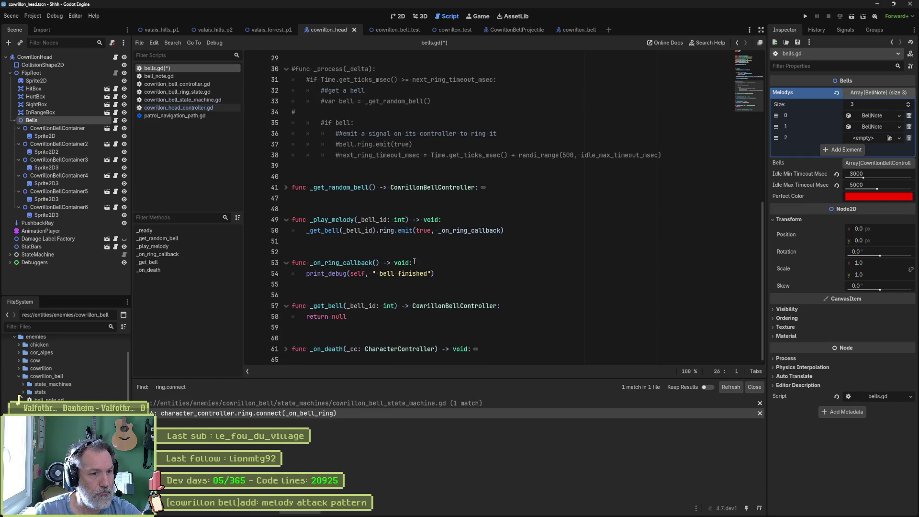
{"action": "left_click_drag", "start_coordinate": [435, 273], "coordinate": [307, 273]}
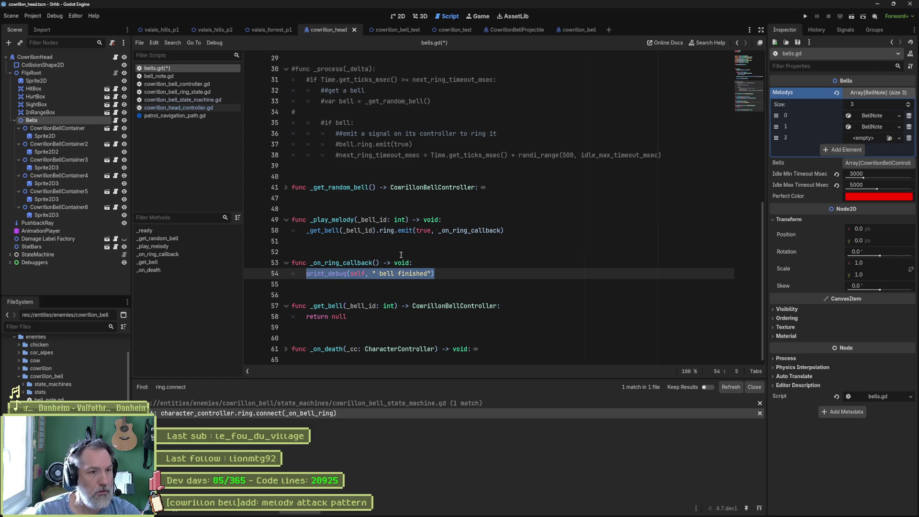
{"action": "scroll", "coordinate": [402, 255], "scroll_direction": "up", "scroll_amount": 8}
Declare 'var _current_bell_id: int' below the timeout declaration.
{"action": "left_click", "coordinate": [415, 159]}
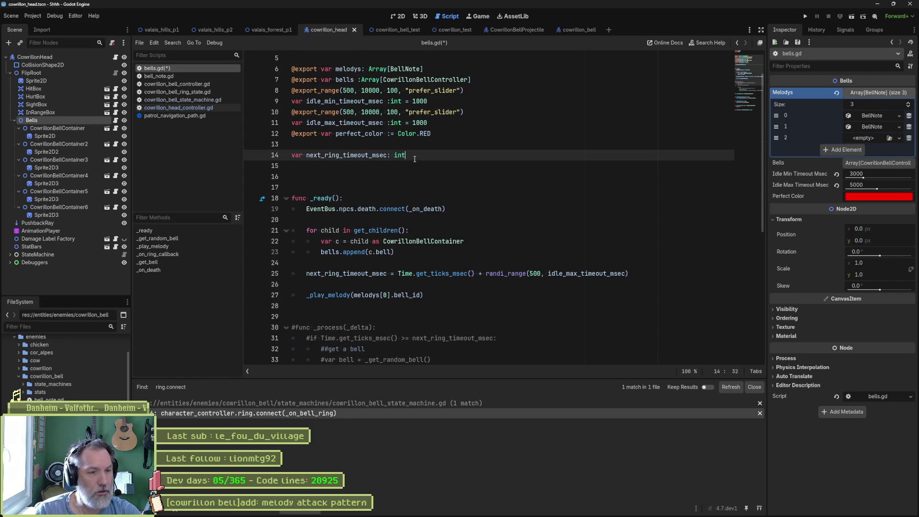
{"action": "key", "text": "Return"}
{"action": "type", "text": "var"}
{"action": "key", "text": "BackSpace"}
{"action": "type", "text": "_curren"}
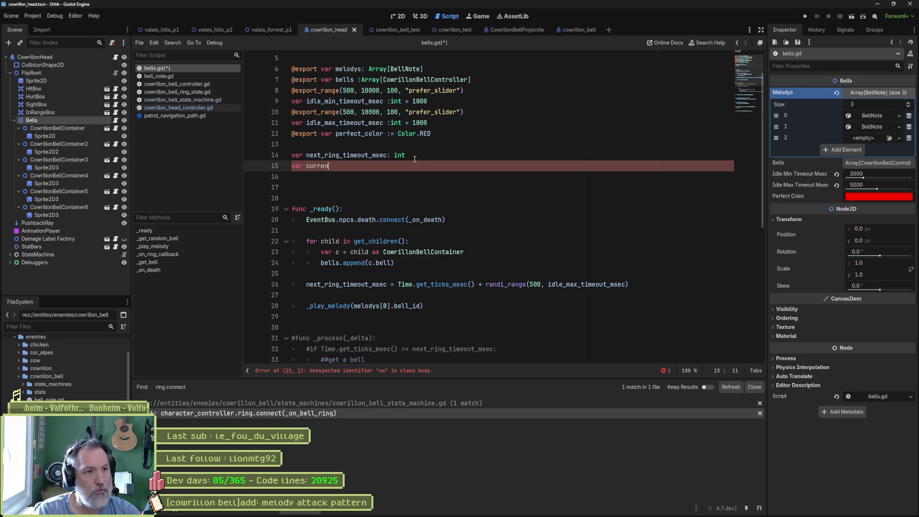
{"action": "key", "text": "ctrl+BackSpace"}
{"action": "type", "text": "_current_bell"}
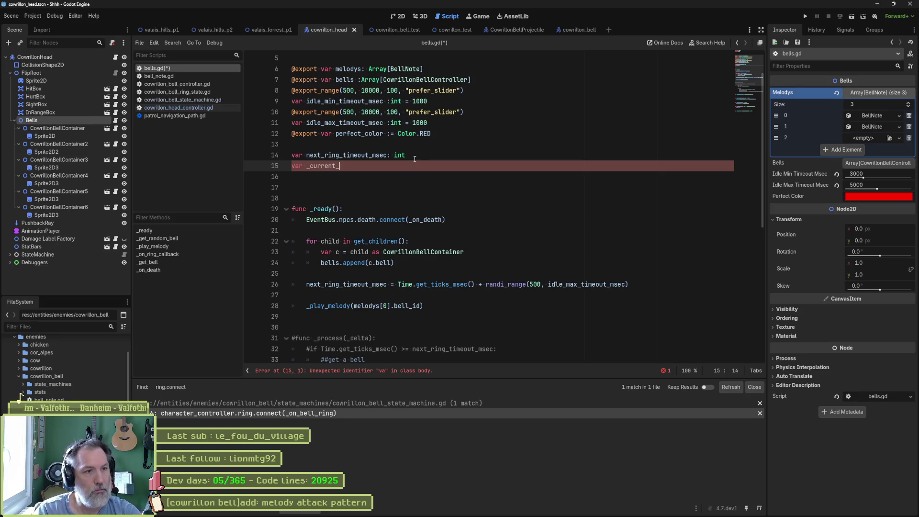
{"action": "key", "text": "BackSpace"}
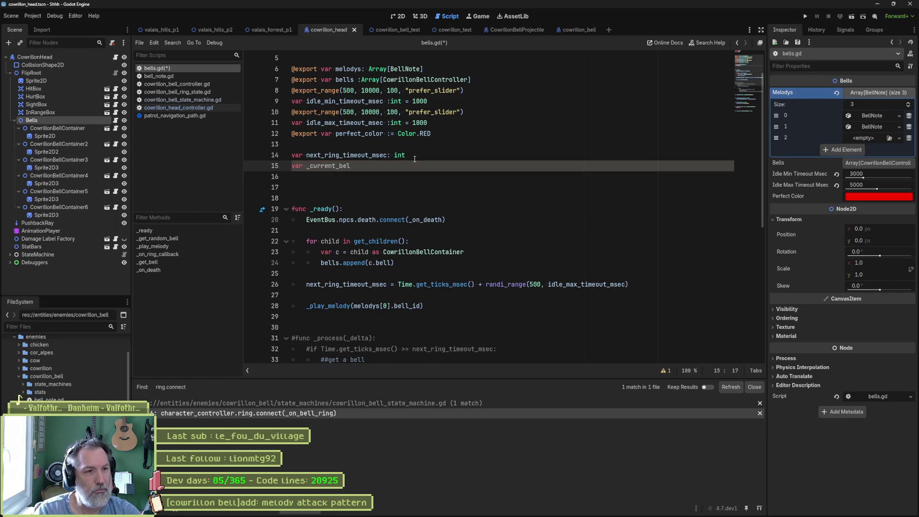
{"action": "type", "text": "_id: int"}
{"action": "left_click", "coordinate": [317, 221]}
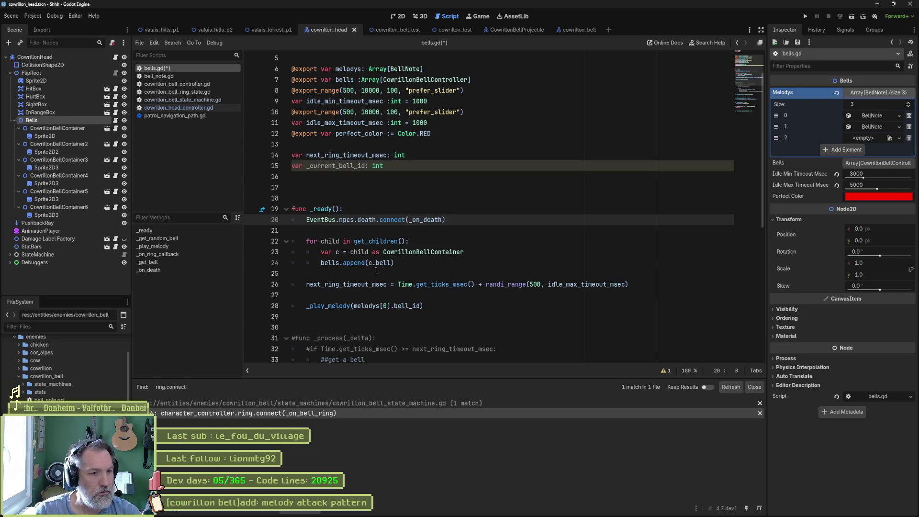
Set _current_bell_id = 0 in _ready before the melody call.
{"action": "left_click", "coordinate": [457, 295]}
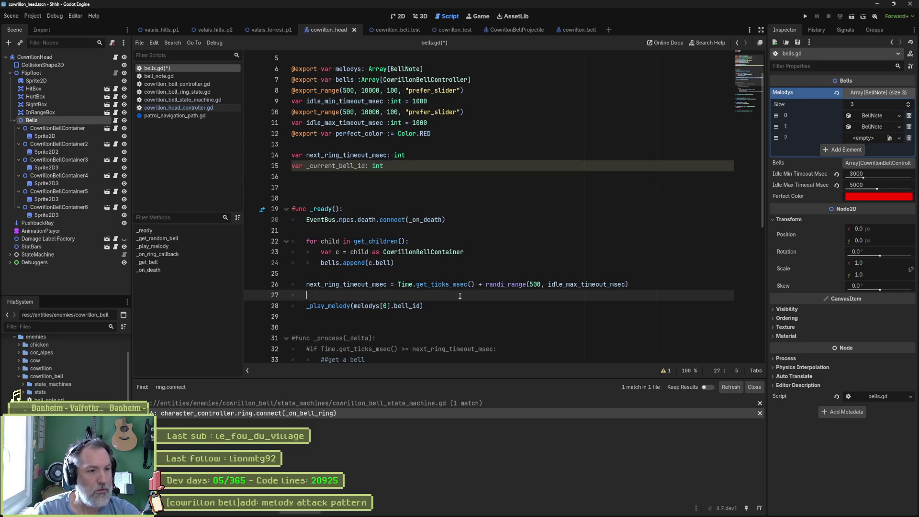
{"action": "key", "text": "Tab"}
{"action": "type", "text": "c"}
{"action": "type", "text": "_cur"}
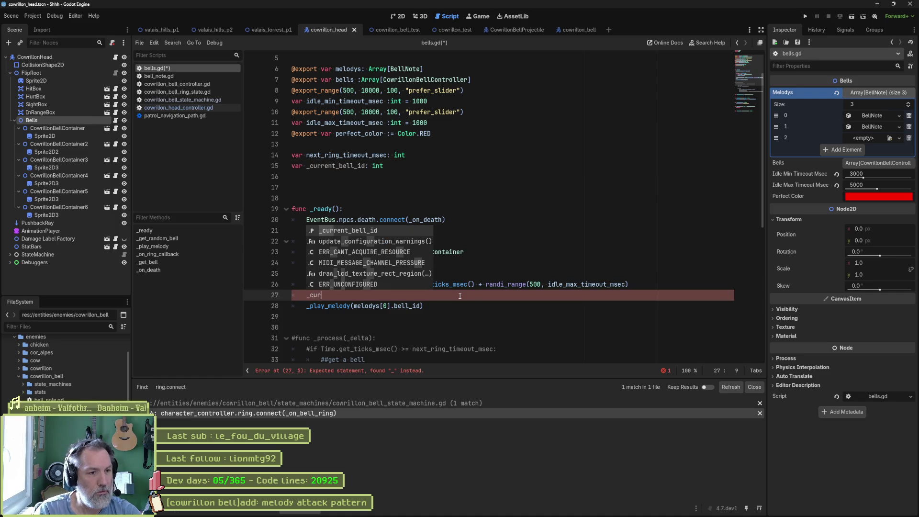
{"action": "key", "text": "Return"}
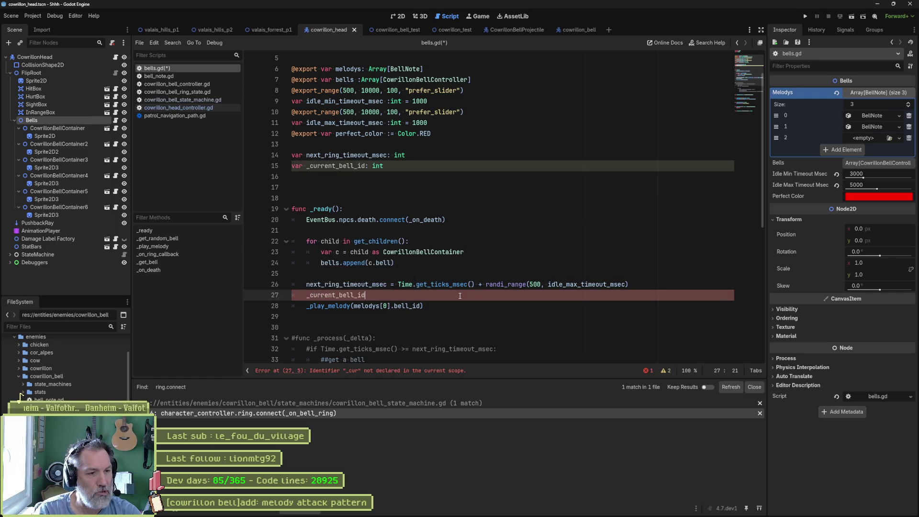
{"action": "type", "text": "0"}
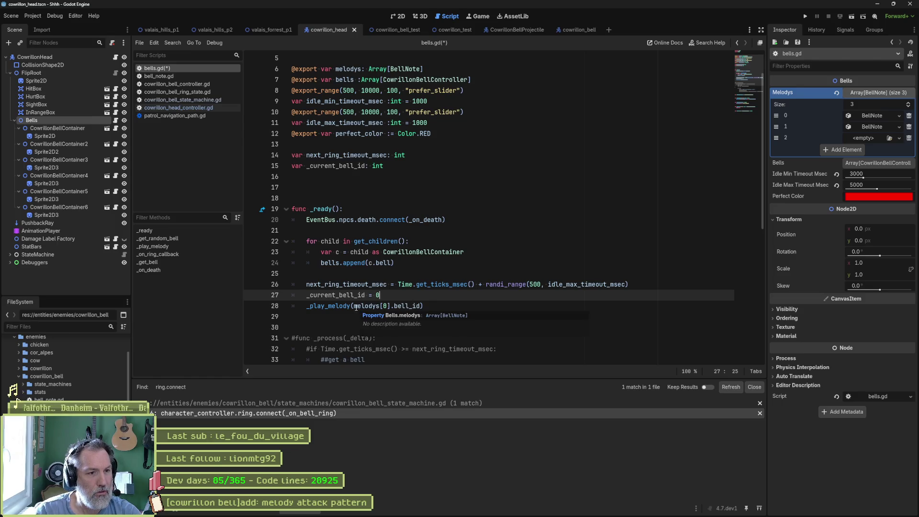
Move melodys[0].bell_id from the _play_melody call into _get_bell, indexing it with _current_bell_id.
{"action": "left_click_drag", "start_coordinate": [353, 306], "coordinate": [422, 307]}
{"action": "key", "text": "BackSpace"}
{"action": "scroll", "coordinate": [392, 320], "scroll_direction": "down", "scroll_amount": 5}
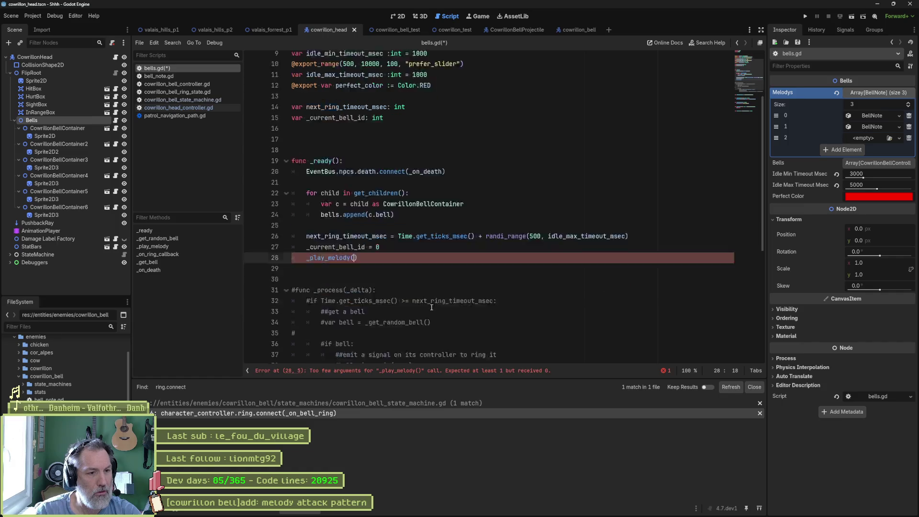
{"action": "double_click", "coordinate": [361, 338]}
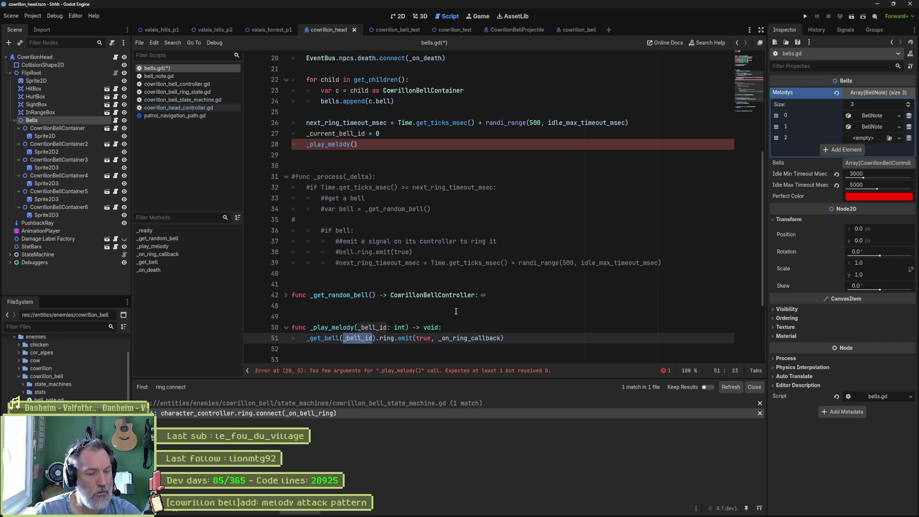
{"action": "key", "text": "ctrl+v"}
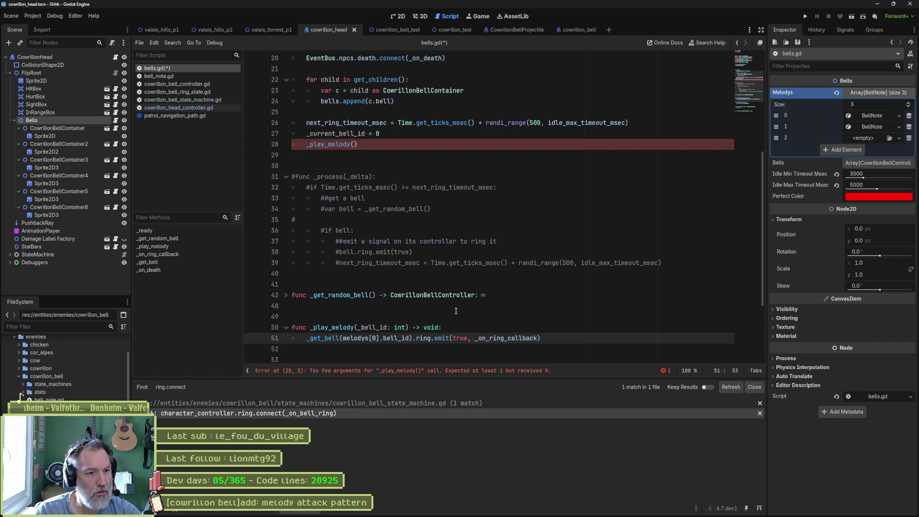
{"action": "left_click", "coordinate": [378, 338]}
{"action": "key", "text": "BackSpace"}
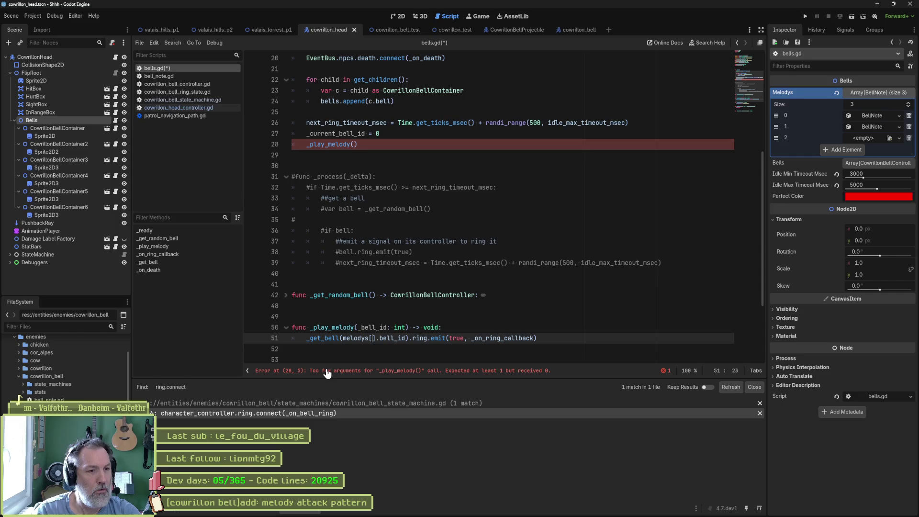
{"action": "type", "text": "_current_bell_id"}
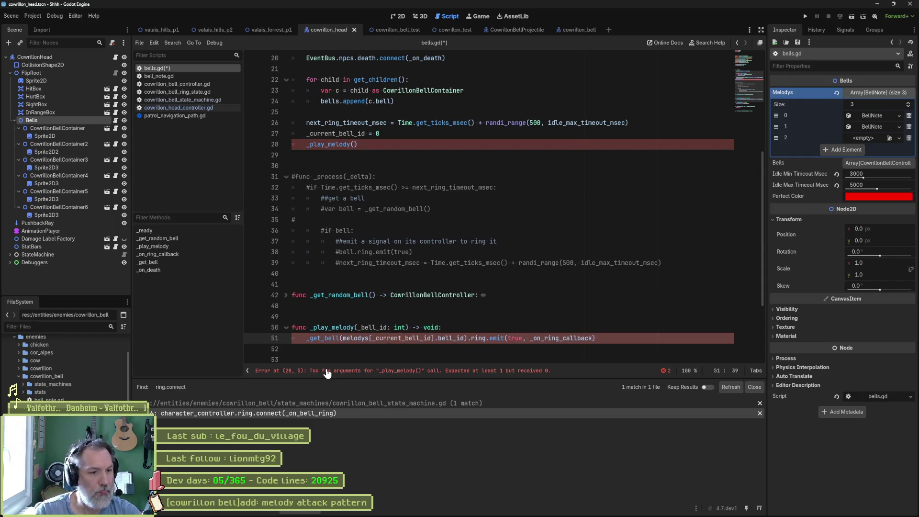
{"action": "left_click_drag", "start_coordinate": [360, 330], "coordinate": [406, 331]}
Drop _play_melody's bell_id parameter and add 'if _current_bell_id < melodys.size()-1:' to _on_ring_callback.
{"action": "key", "text": "BackSpace"}
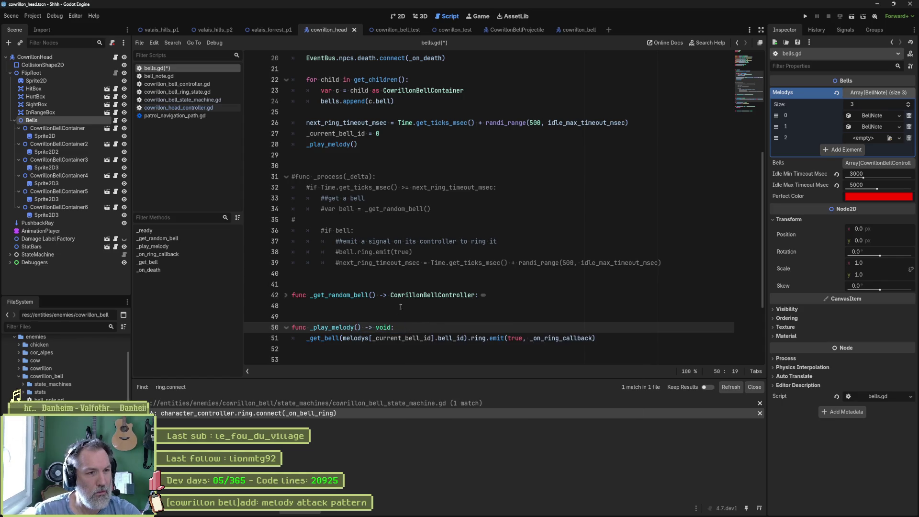
{"action": "scroll", "coordinate": [391, 232], "scroll_direction": "down", "scroll_amount": 3}
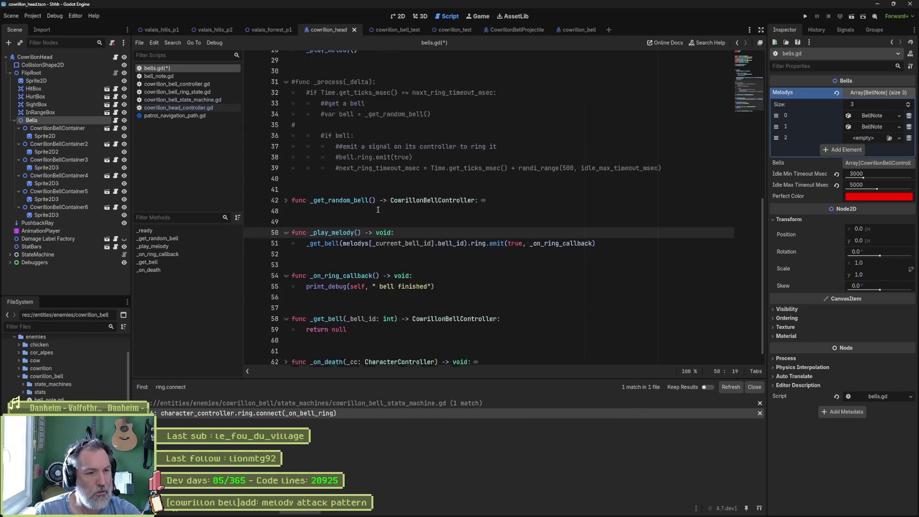
{"action": "double_click", "coordinate": [390, 231]}
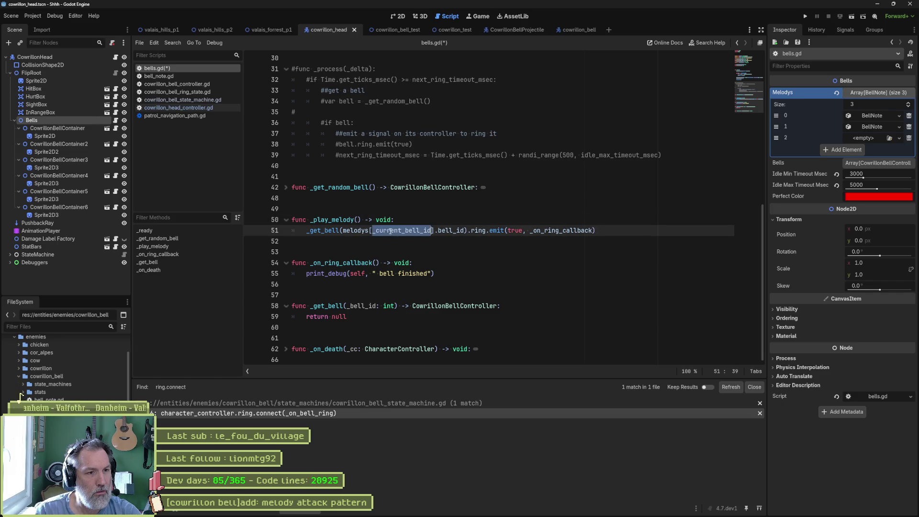
{"action": "left_click", "coordinate": [453, 274]}
{"action": "key", "text": "Return"}
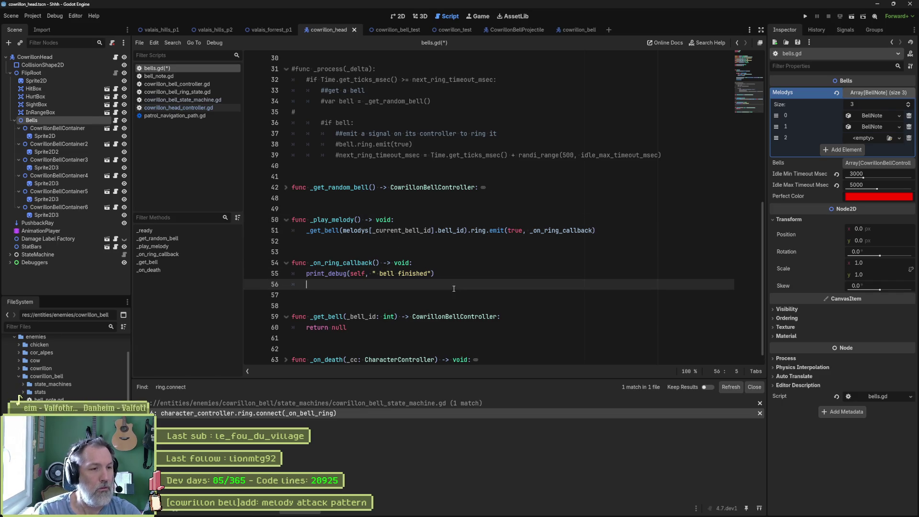
{"action": "type", "text": "if _cu"}
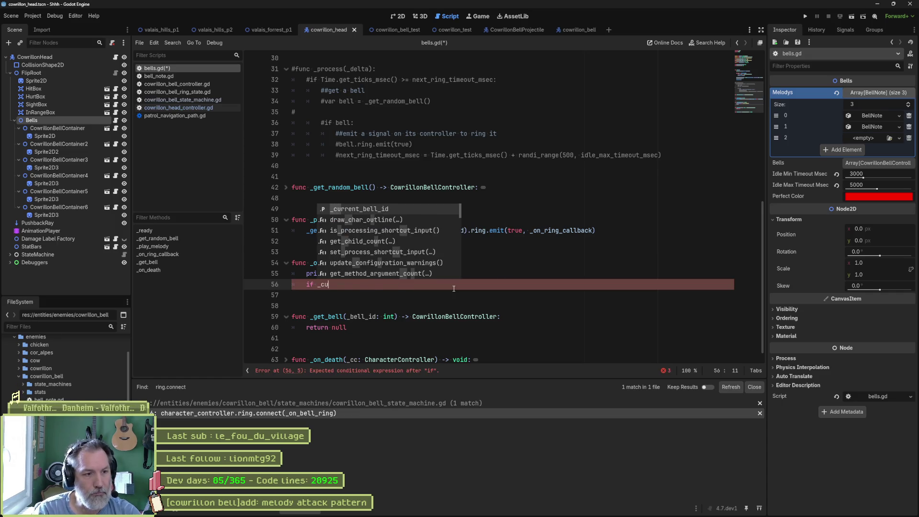
{"action": "key", "text": "Return"}
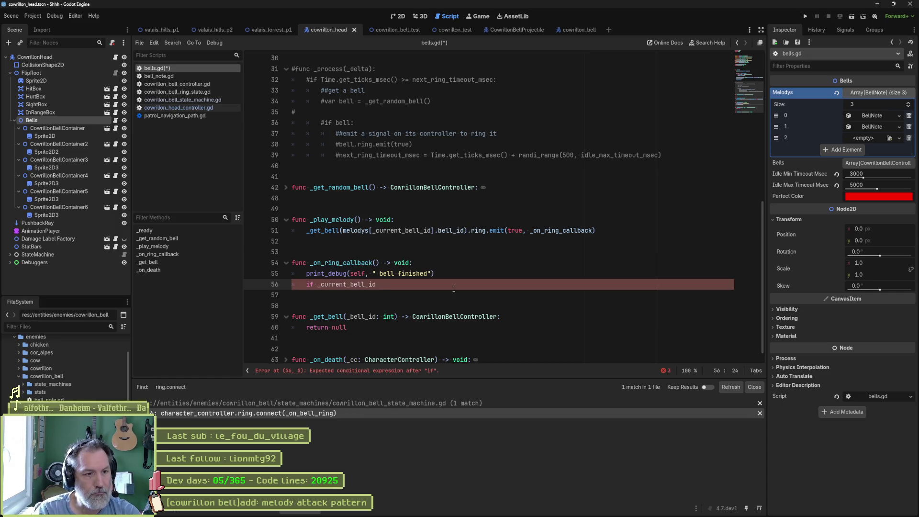
{"action": "type", "text": "< "}
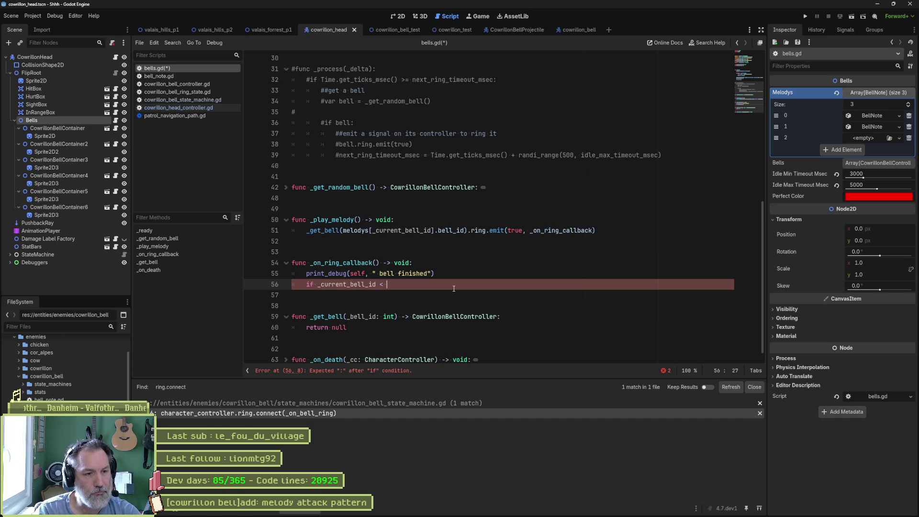
{"action": "type", "text": "melodys"}
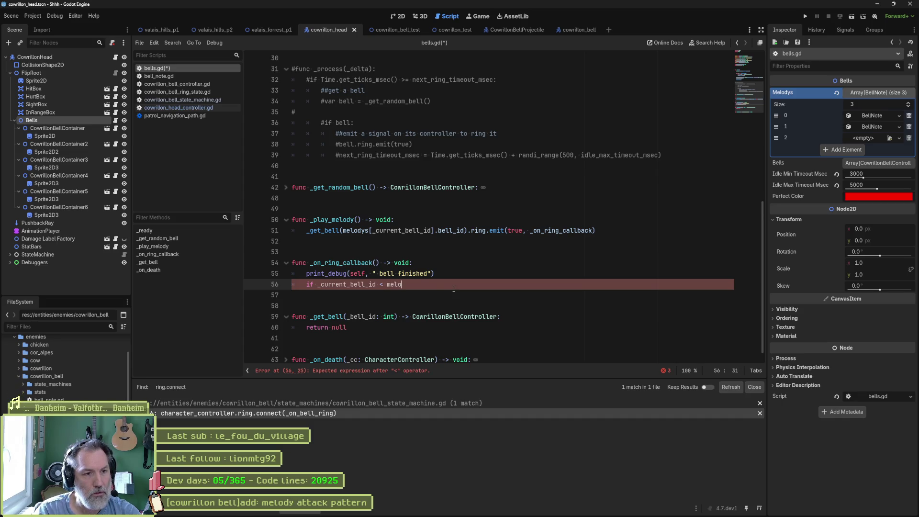
{"action": "type", "text": ".si"}
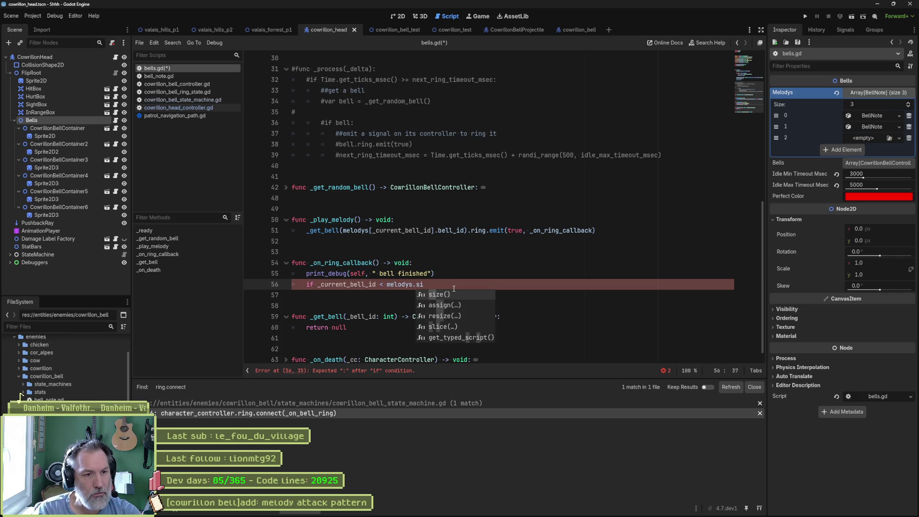
{"action": "key", "text": "Return"}
{"action": "type", "text": "-1:"}
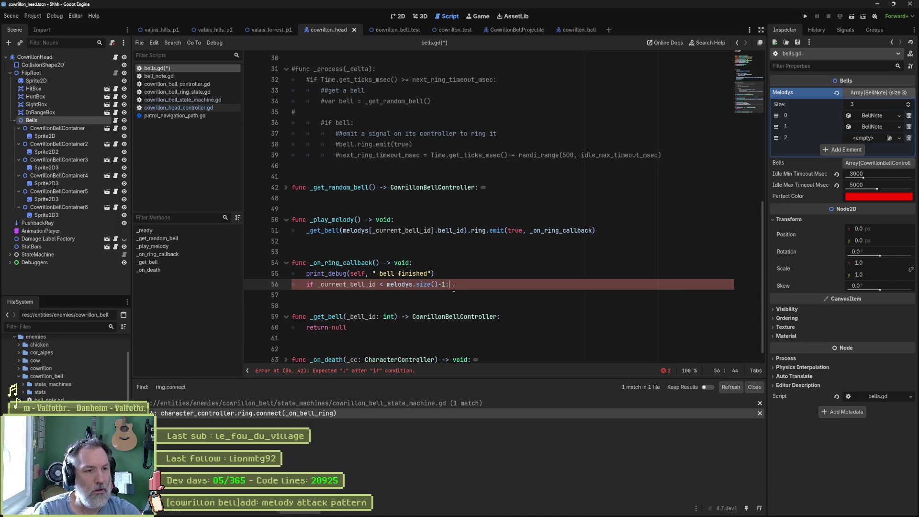
Inside the if, increment _current_bell_id and call _play_melody(), then save.
{"action": "key", "text": "Return"}
{"action": "type", "text": "_current_bell_id"}
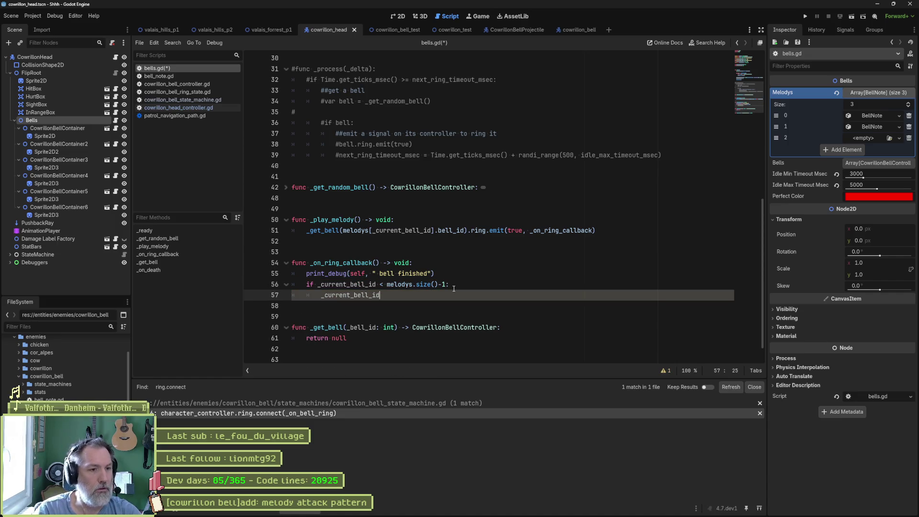
{"action": "type", "text": "++"}
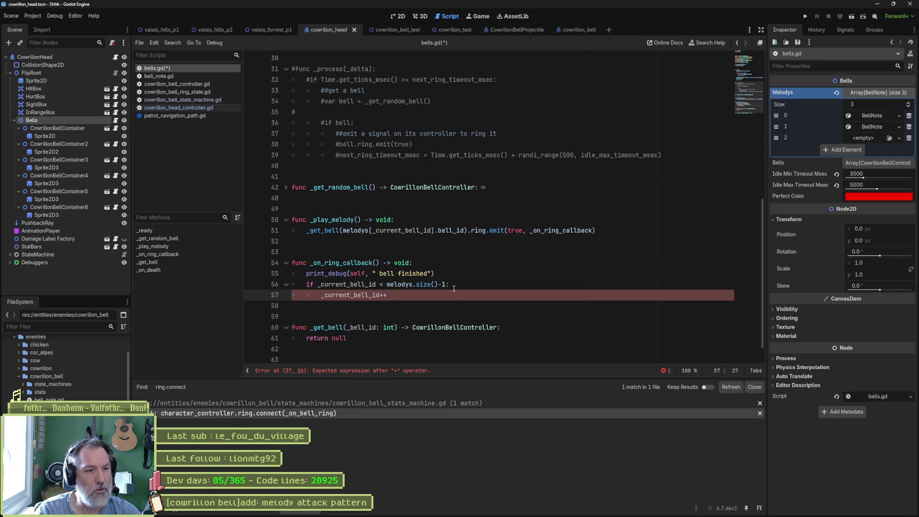
{"action": "left_click_drag", "start_coordinate": [362, 219], "coordinate": [310, 220]}
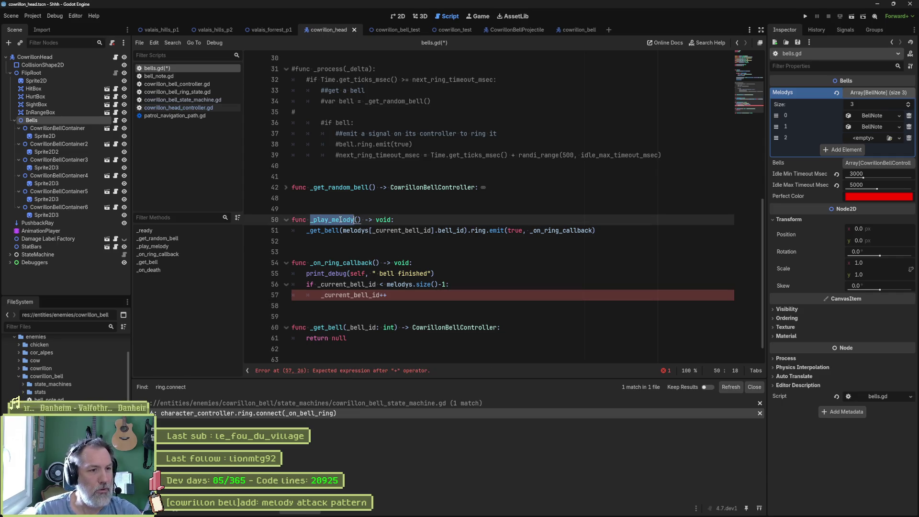
{"action": "key", "text": "ctrl+c"}
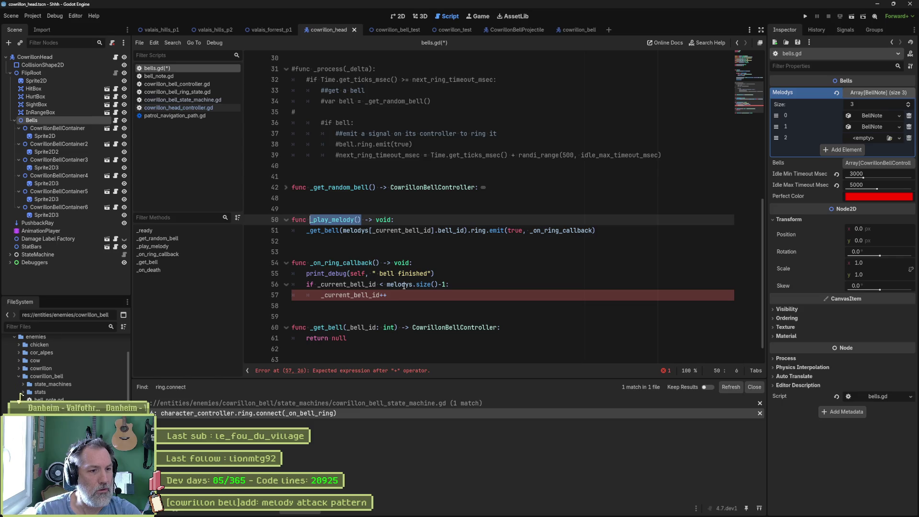
{"action": "left_click", "coordinate": [407, 295]}
{"action": "key", "text": "Return"}
{"action": "key", "text": "ctrl+v"}
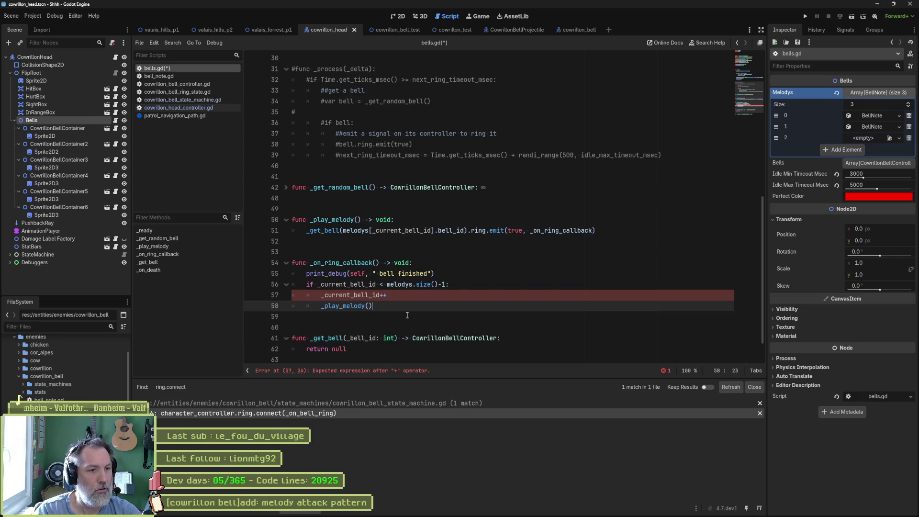
{"action": "key", "text": "ctrl+s"}
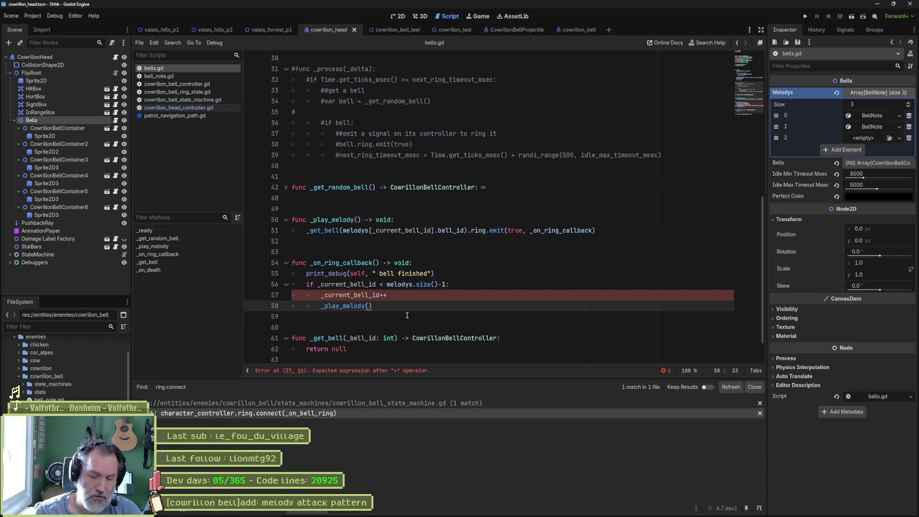
Fix the increment to '_current_bell_id += 1' and save bells.gd again.
{"action": "key", "text": "Up"}
{"action": "key", "text": "Delete"}
{"action": "key", "text": "Delete"}
{"action": "type", "text": "+= 1"}
{"action": "key", "text": "ctrl+s"}
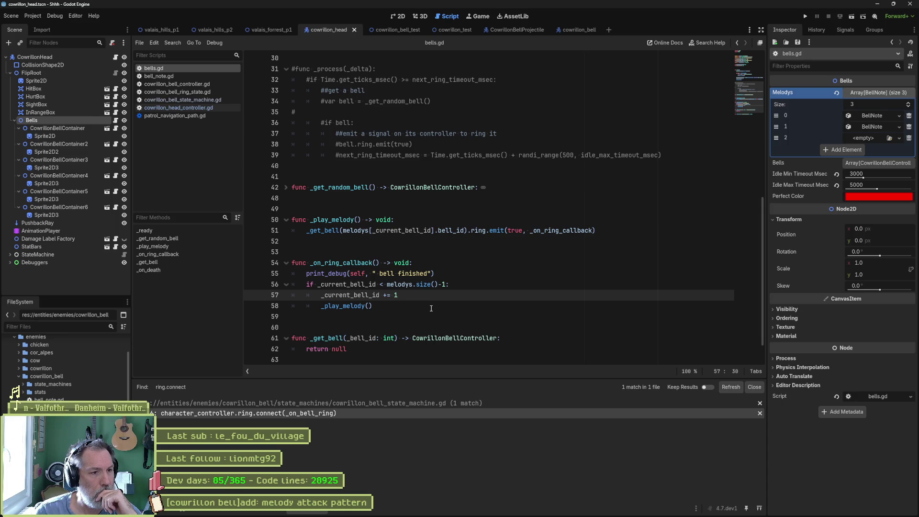
{"action": "scroll", "coordinate": [436, 304], "scroll_direction": "up", "scroll_amount": 6}
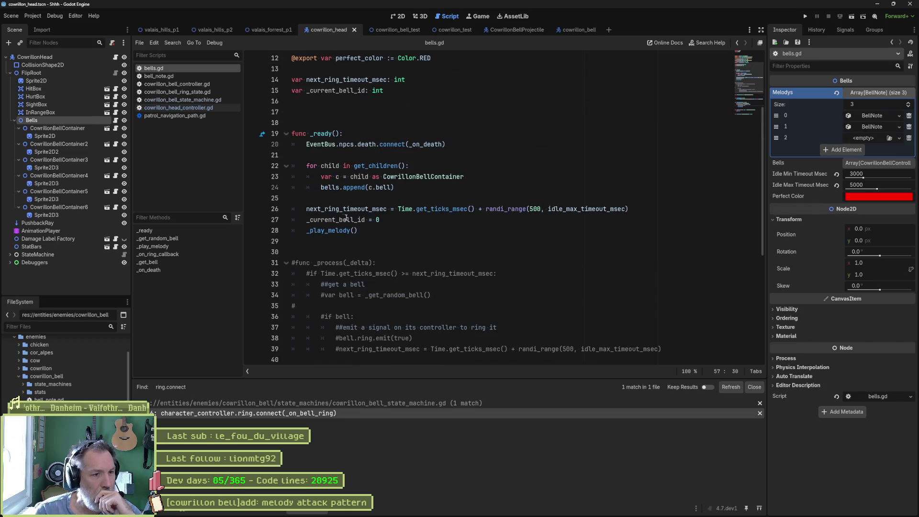
Comment out the next_ring_timeout_msec line in _ready with #.
{"action": "left_click", "coordinate": [308, 220]}
{"action": "key", "text": "Up"}
{"action": "type", "text": "#"}
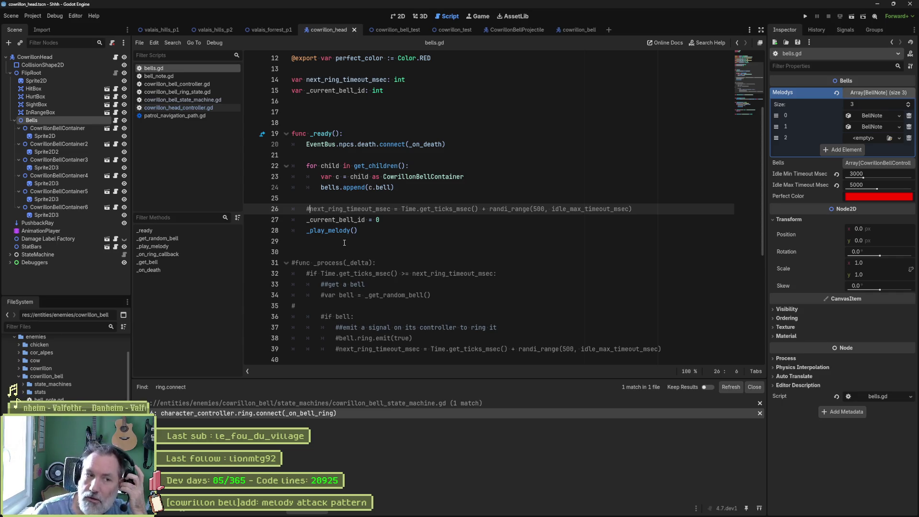
{"action": "scroll", "coordinate": [376, 228], "scroll_direction": "down", "scroll_amount": 5}
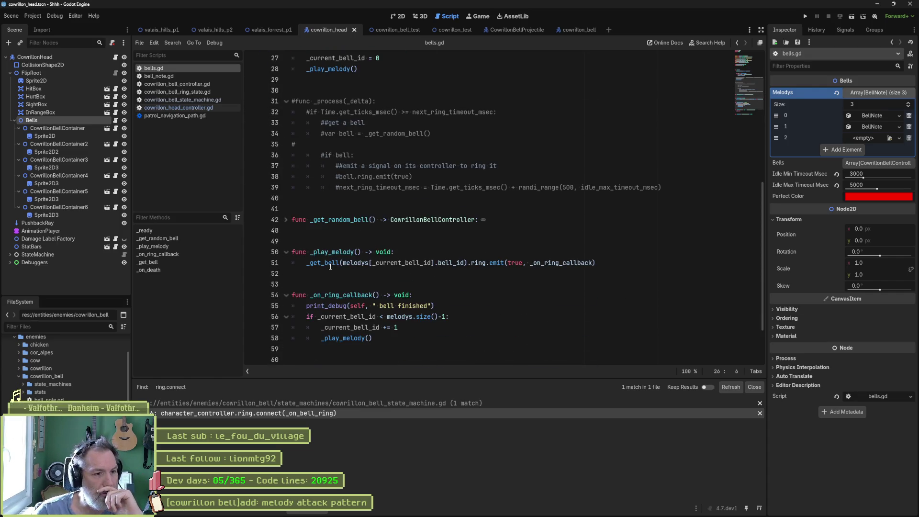
Review the _get_bell(melodys[_current_bell_id].bell_id) call and the _on_ring_callback emit in _play_melody.
{"action": "left_click", "coordinate": [341, 263]}
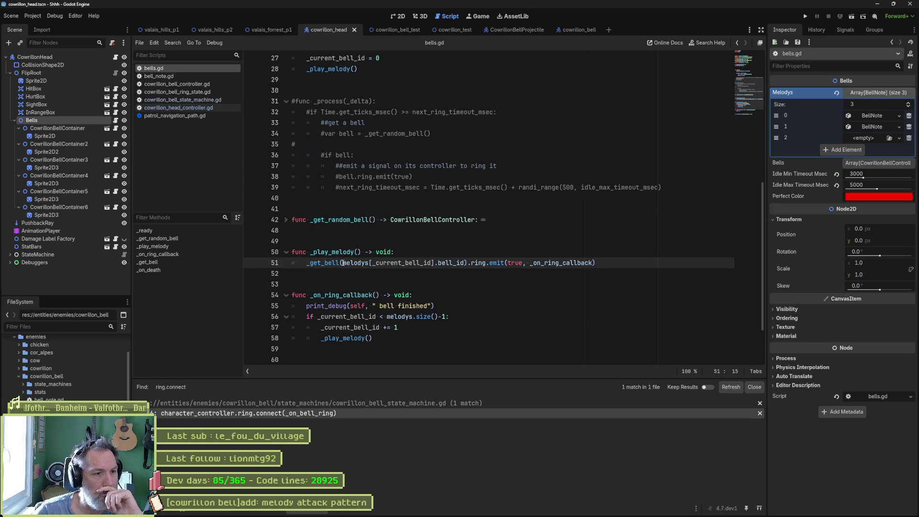
{"action": "double_click", "coordinate": [341, 263]}
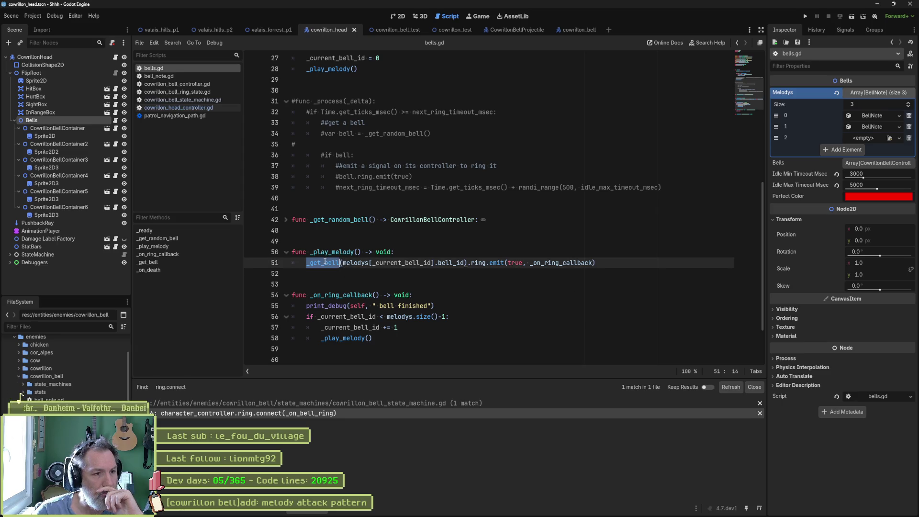
{"action": "scroll", "coordinate": [393, 274], "scroll_direction": "down", "scroll_amount": 2}
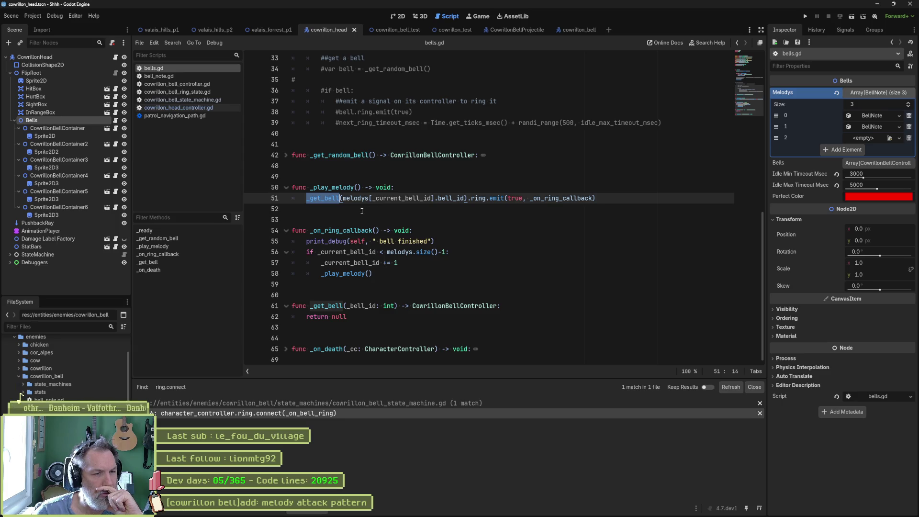
{"action": "left_click", "coordinate": [343, 198]}
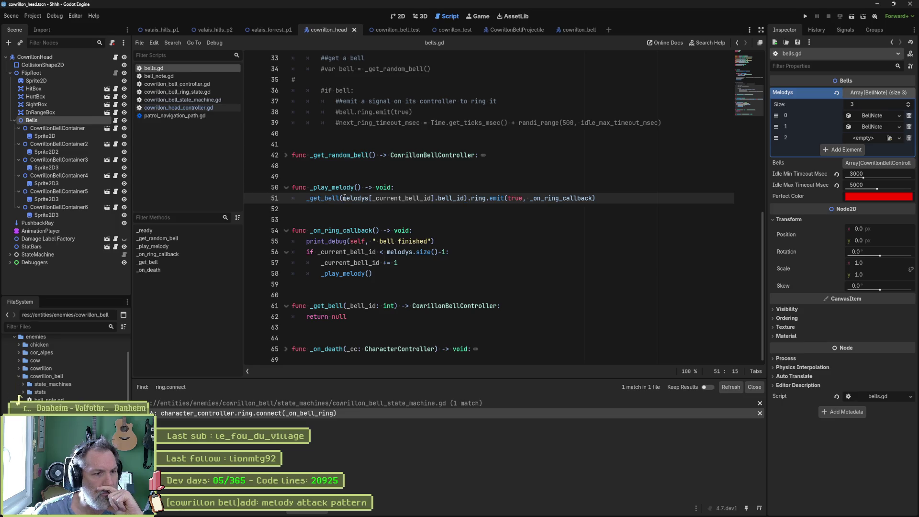
{"action": "left_click_drag", "start_coordinate": [342, 198], "coordinate": [438, 202]}
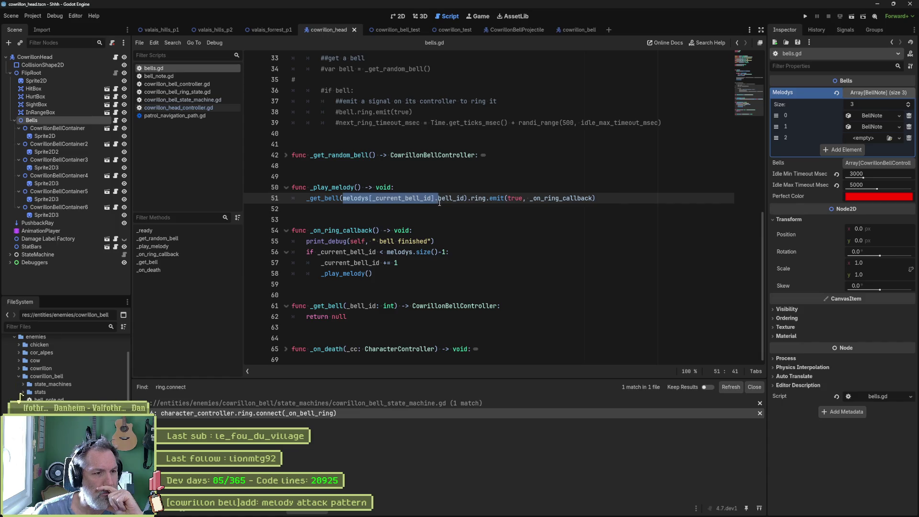
{"action": "left_click_drag", "start_coordinate": [439, 203], "coordinate": [465, 198]}
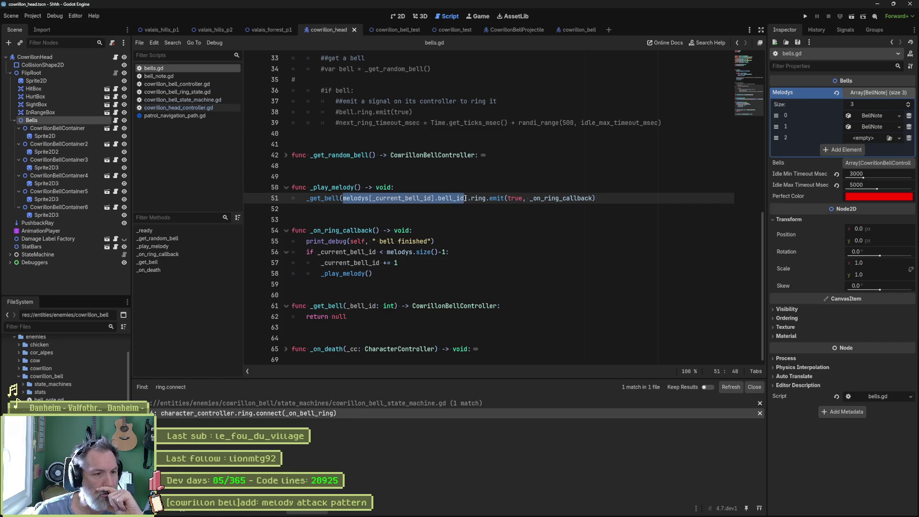
{"action": "left_click_drag", "start_coordinate": [465, 198], "coordinate": [489, 199]}
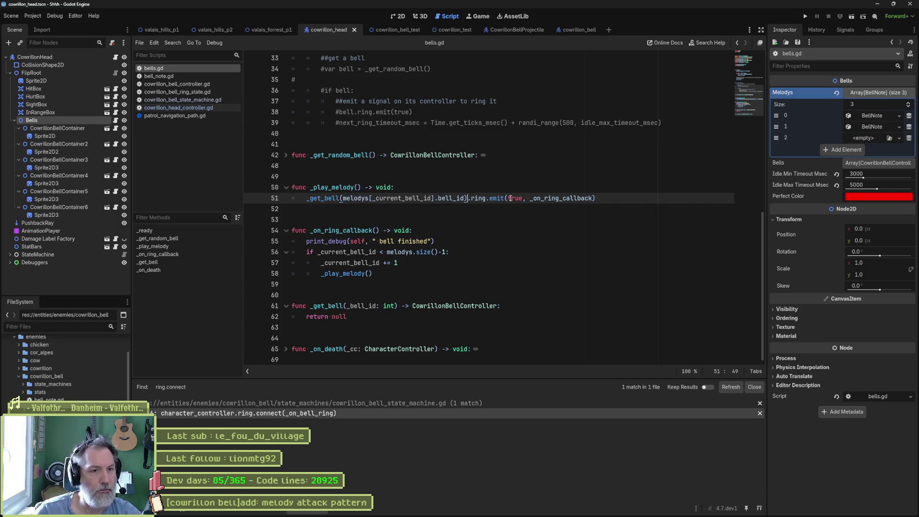
{"action": "double_click", "coordinate": [560, 198]}
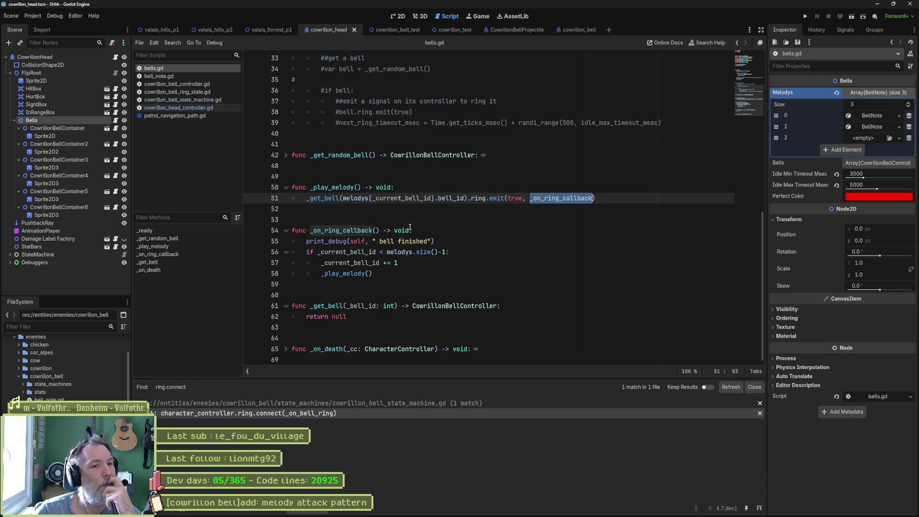
In _get_bell, add 'for note in melodys:' with 'if note.bell_id == _bell_id:'.
{"action": "double_click", "coordinate": [347, 317]}
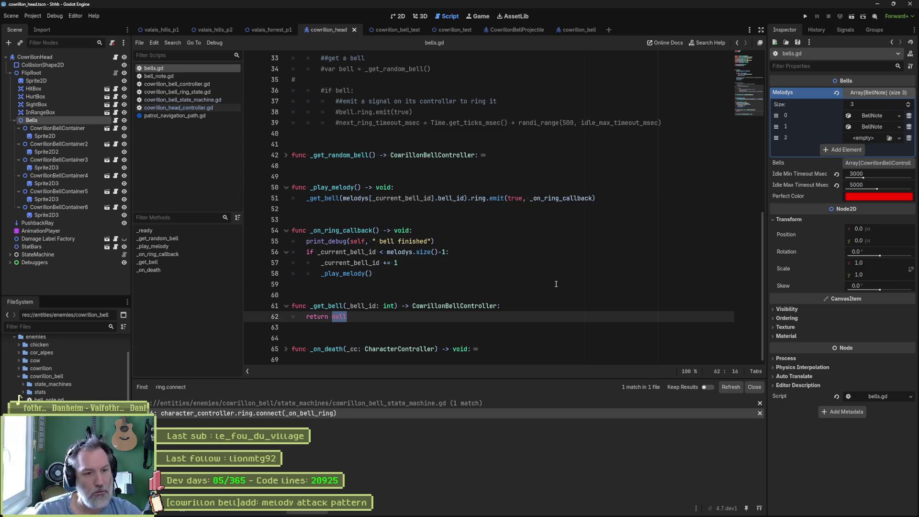
{"action": "type", "text": "["}
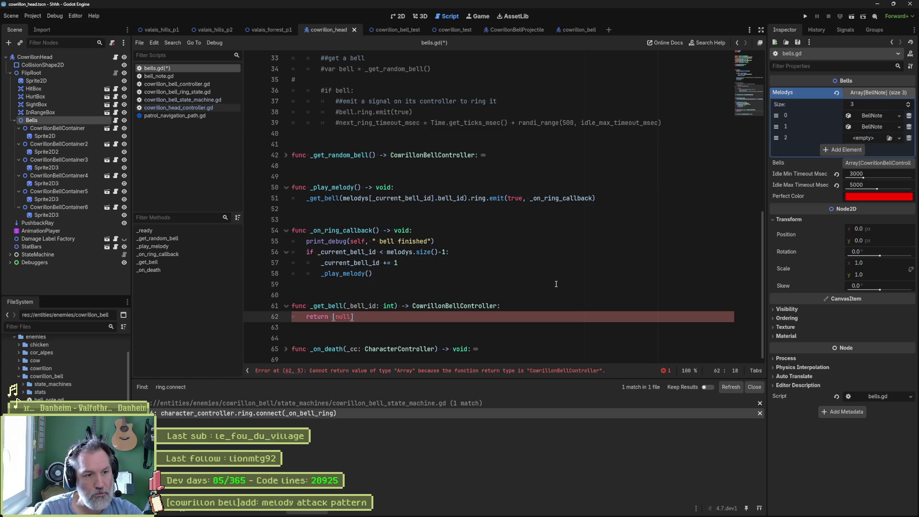
{"action": "type", "text": "melod"}
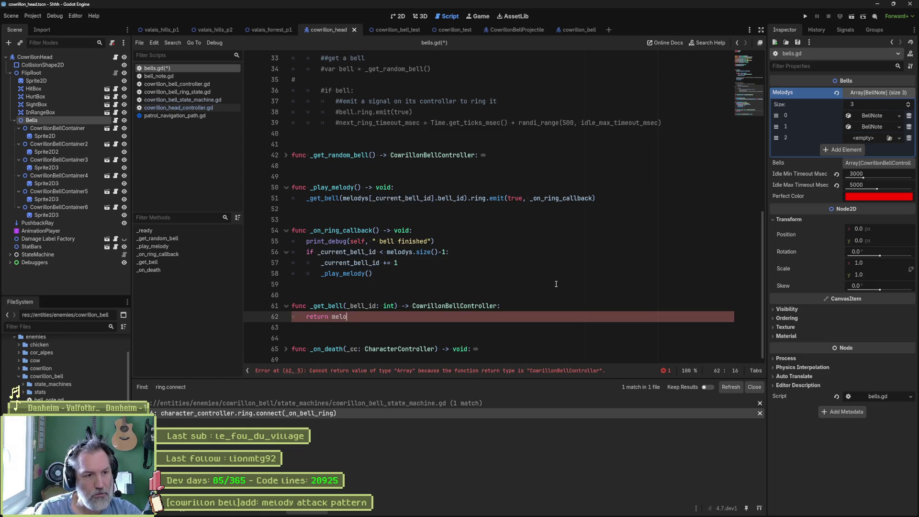
{"action": "key", "text": "Return"}
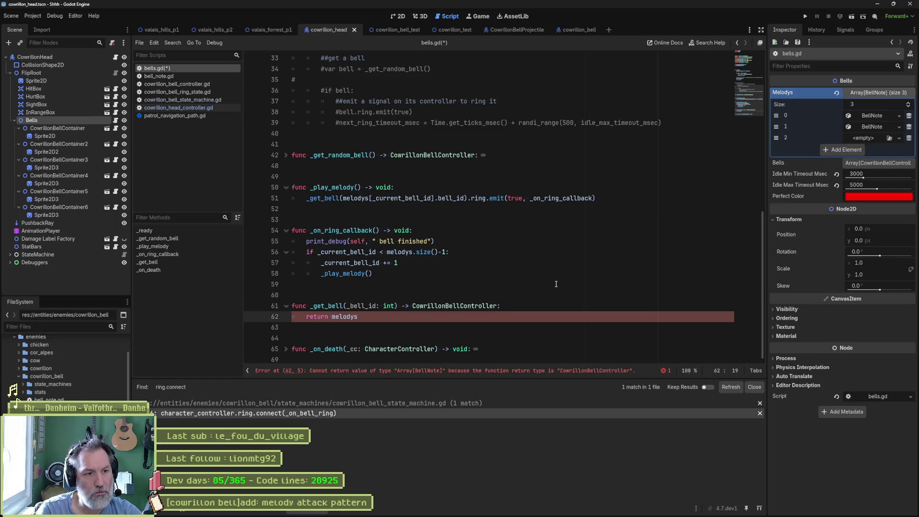
{"action": "left_click", "coordinate": [524, 303]}
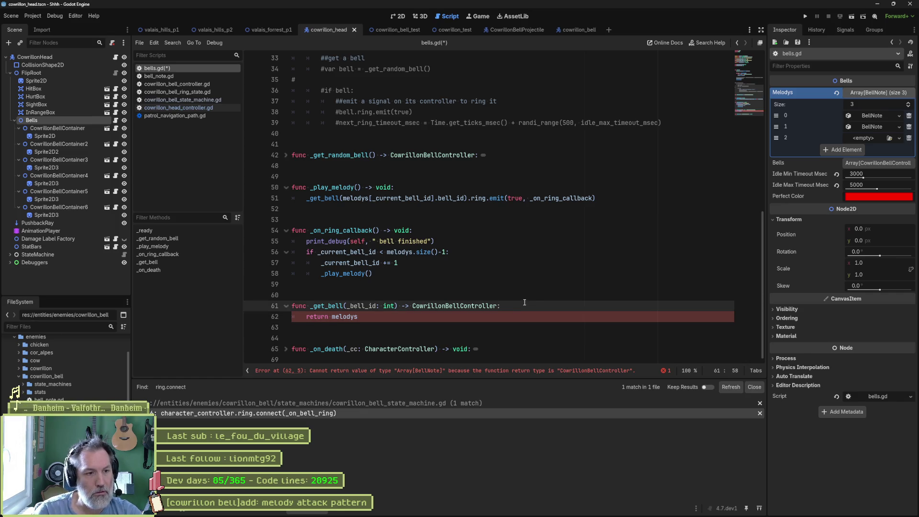
{"action": "key", "text": "Return"}
{"action": "type", "text": "for n"}
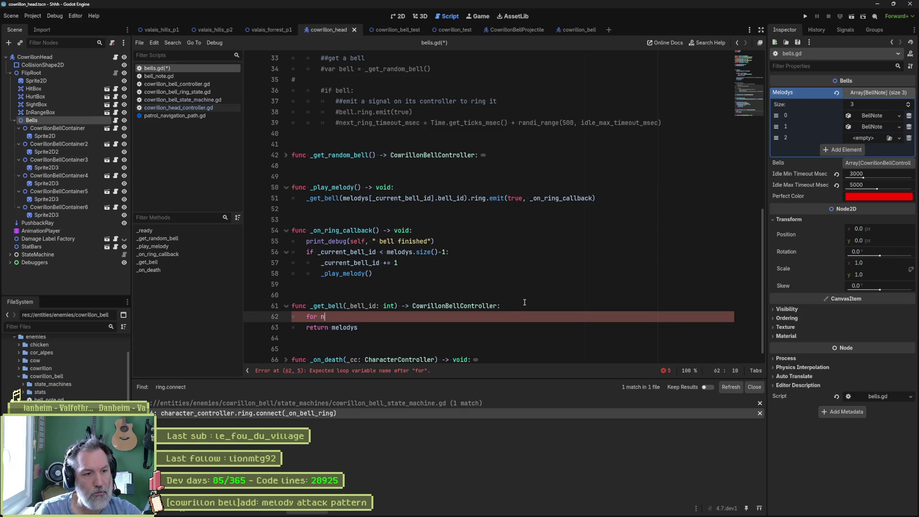
{"action": "type", "text": "ote in melodys"}
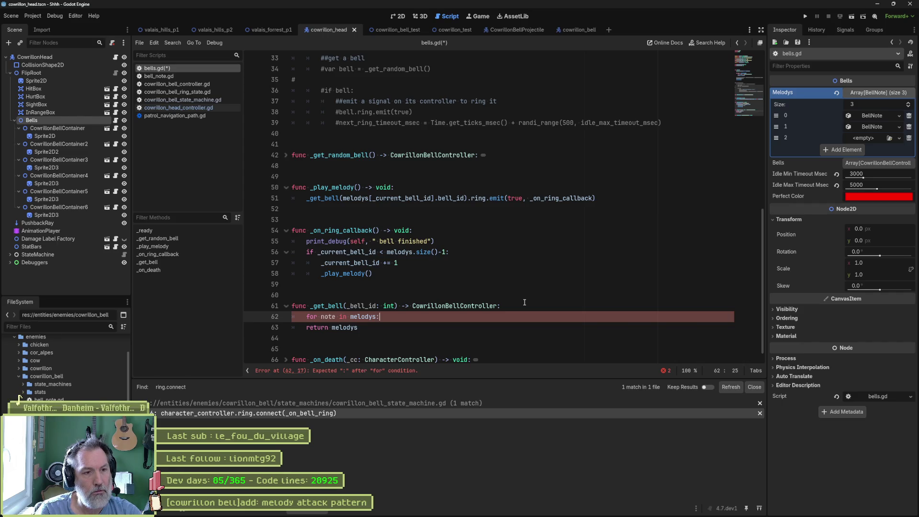
{"action": "type", "text": ":"}
{"action": "key", "text": "Return"}
{"action": "type", "text": "if note."}
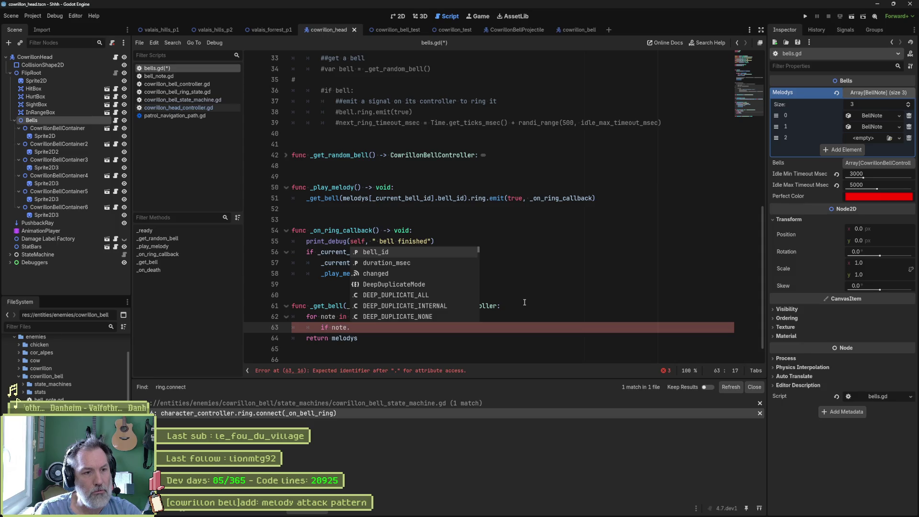
{"action": "key", "text": "Return"}
{"action": "type", "text": "== _bell"}
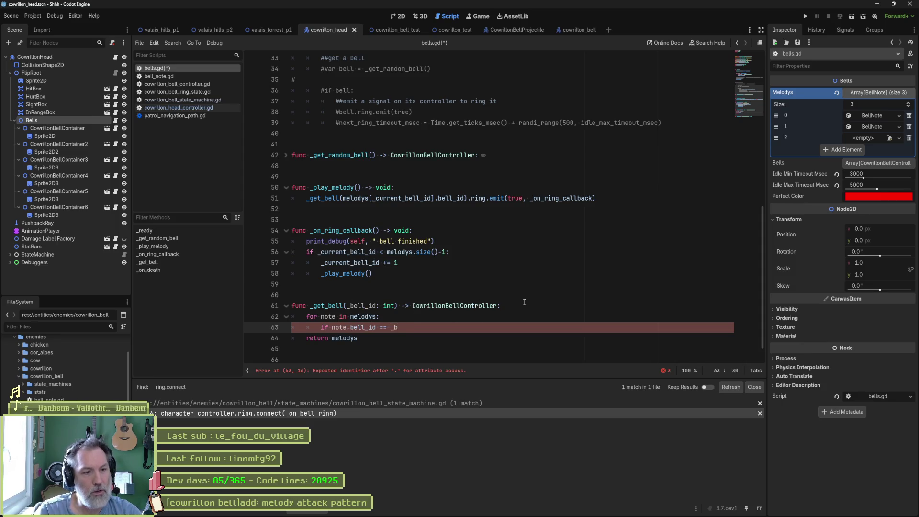
{"action": "type", "text": "_"}
{"action": "key", "text": "Return"}
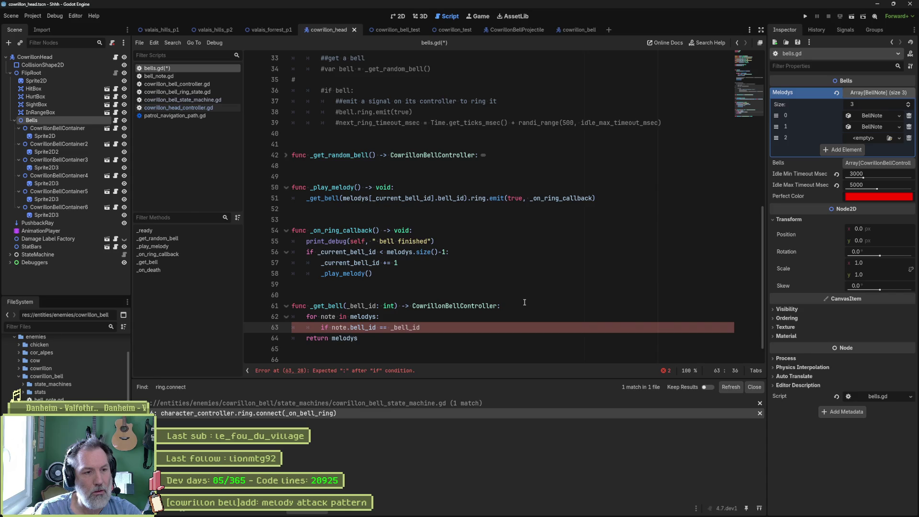
{"action": "type", "text": ":"}
Add 'return note' inside the if and end _get_bell with 'return null'.
{"action": "key", "text": "Return"}
{"action": "type", "text": "return "}
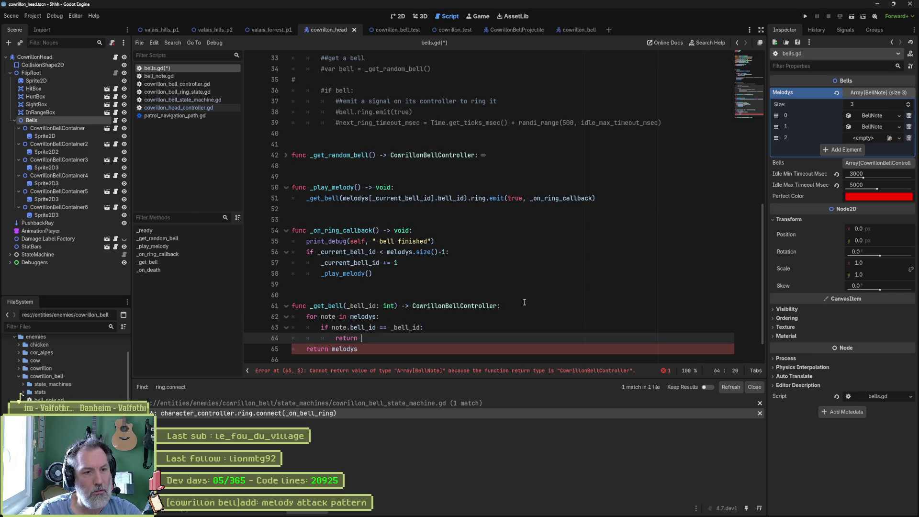
{"action": "type", "text": "note"}
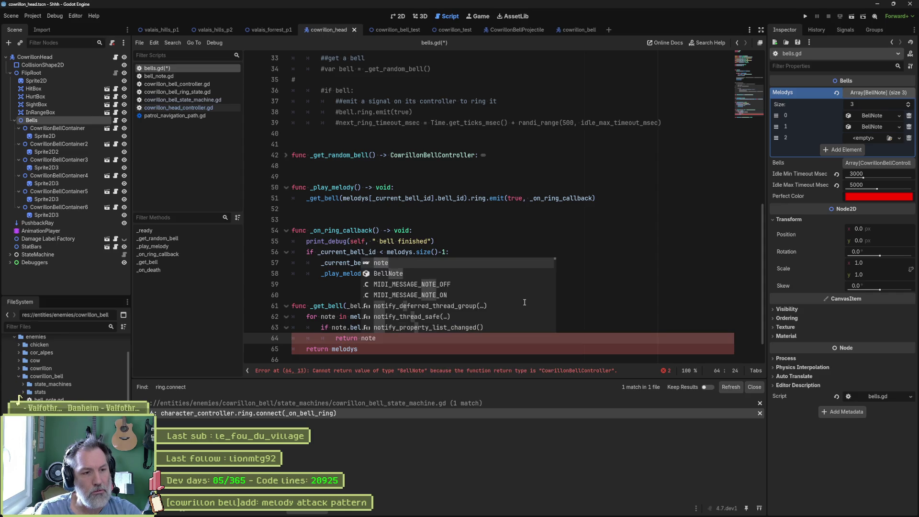
{"action": "type", "text": "`"}
{"action": "key", "text": "Down"}
{"action": "key", "text": "ctrl+shift+Left"}
{"action": "type", "text": "null"}
{"action": "key", "text": "Up"}
{"action": "key", "text": "Delete"}
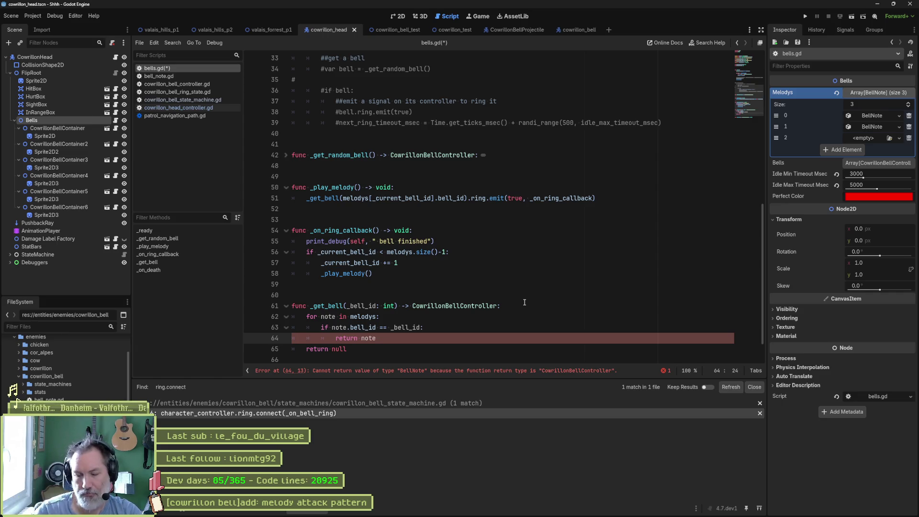
{"action": "key", "text": "Return"}
{"action": "scroll", "coordinate": [498, 287], "scroll_direction": "down", "scroll_amount": 1}
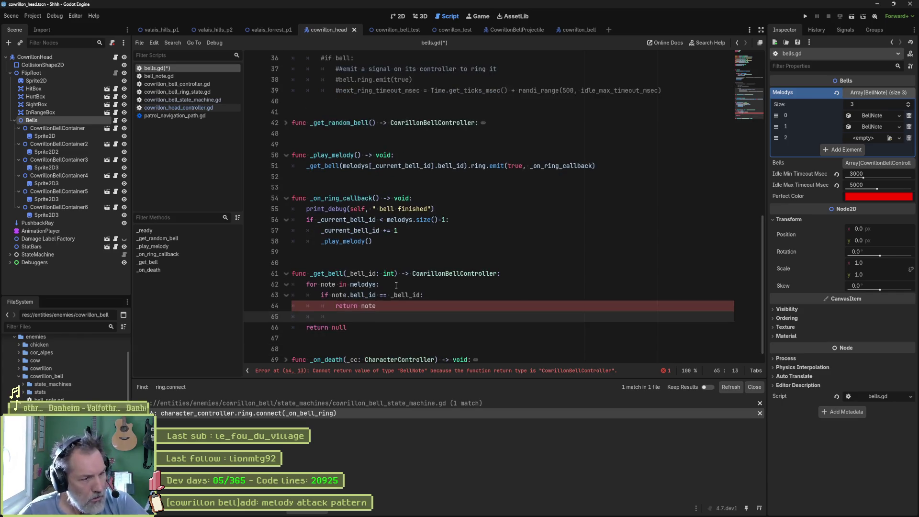
{"action": "double_click", "coordinate": [476, 274]}
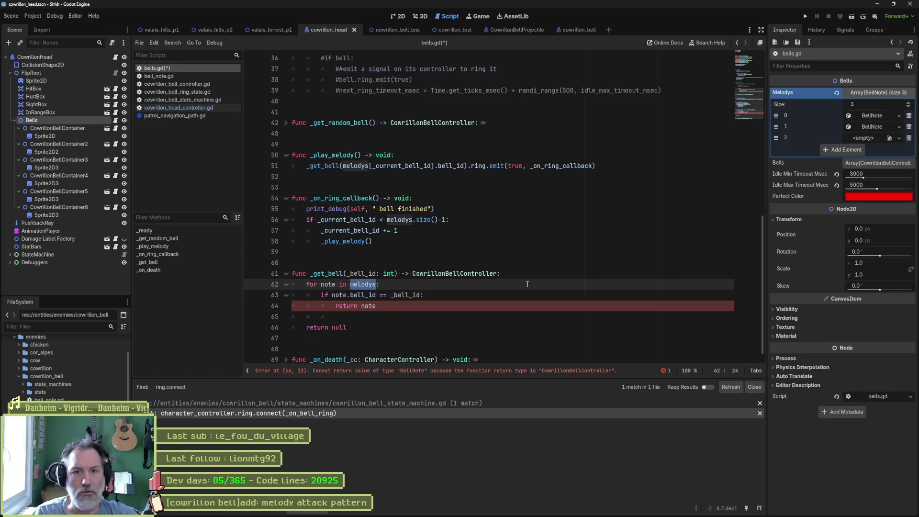
Make the loop 'for bell in bells' and rename every note reference to bell.
{"action": "type", "text": "bell"}
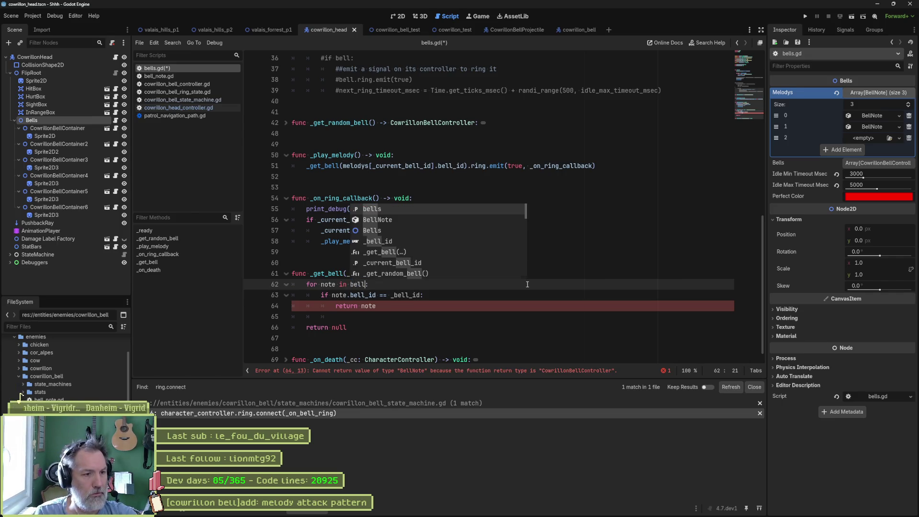
{"action": "type", "text": "s"}
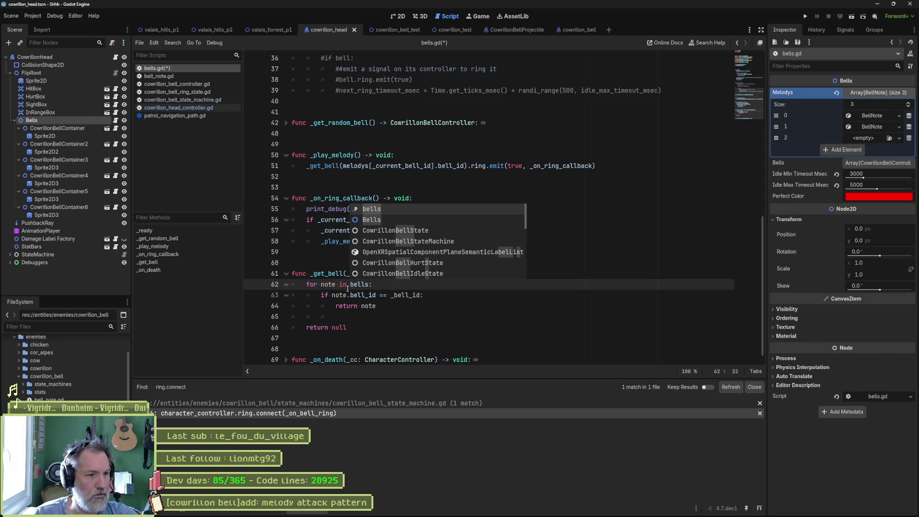
{"action": "double_click", "coordinate": [328, 285]}
{"action": "type", "text": "bell"}
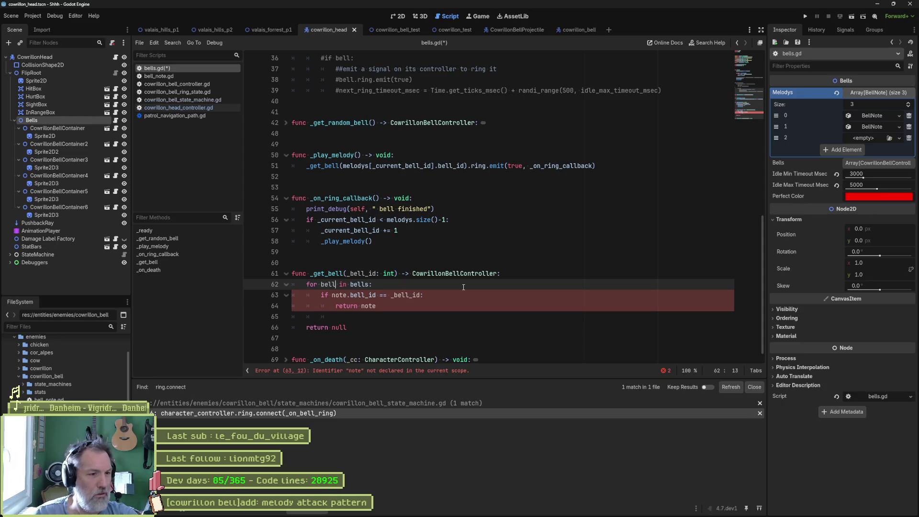
{"action": "double_click", "coordinate": [340, 295]}
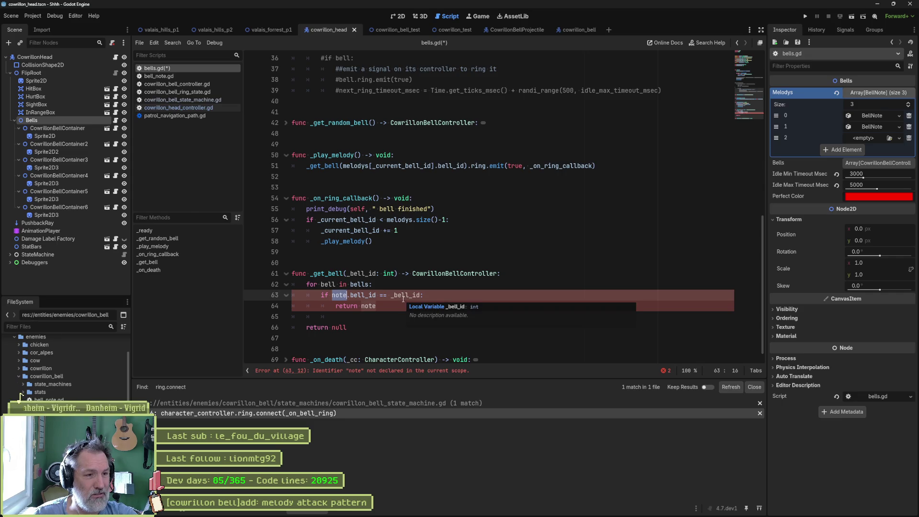
{"action": "key", "text": "ctrl+d"}
{"action": "type", "text": "bell"}
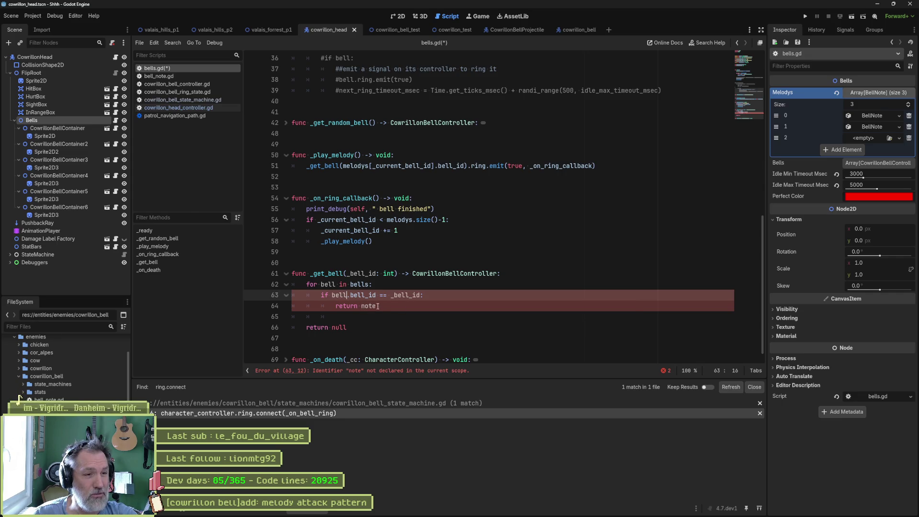
Compare bell.get_index() with _bell_id and save bells.gd.
{"action": "left_click_drag", "start_coordinate": [351, 295], "coordinate": [377, 296]}
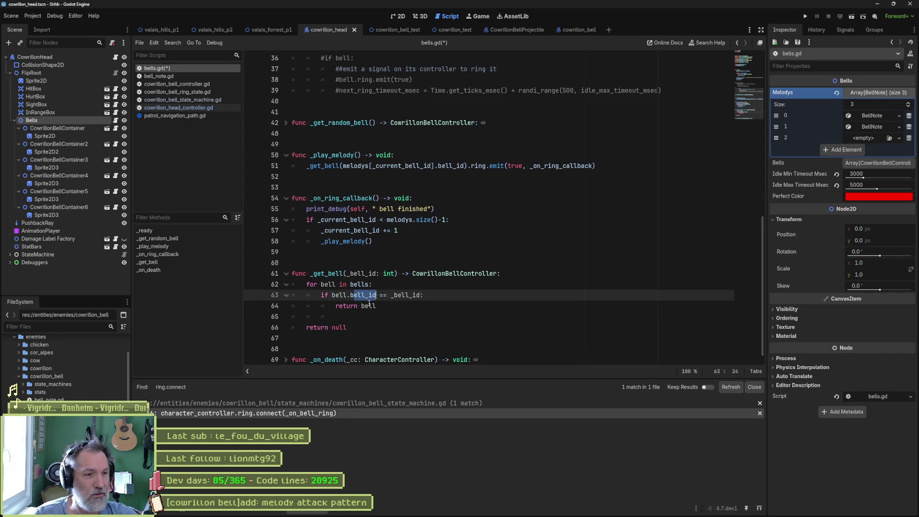
{"action": "key", "text": "BackSpace"}
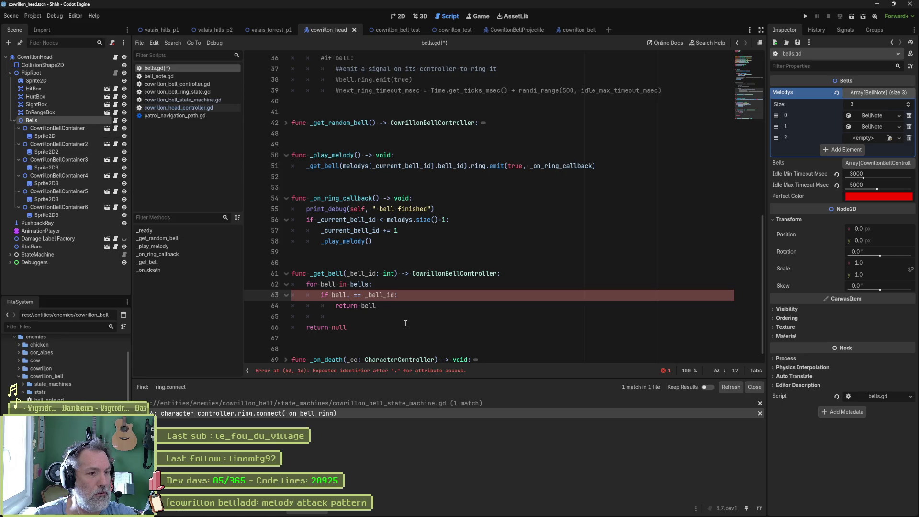
{"action": "type", "text": "get_in"}
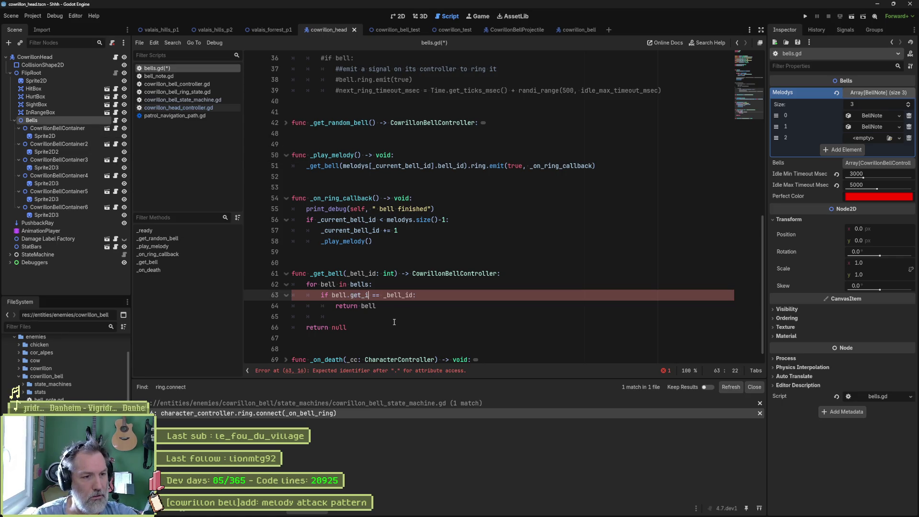
{"action": "key", "text": "Down"}
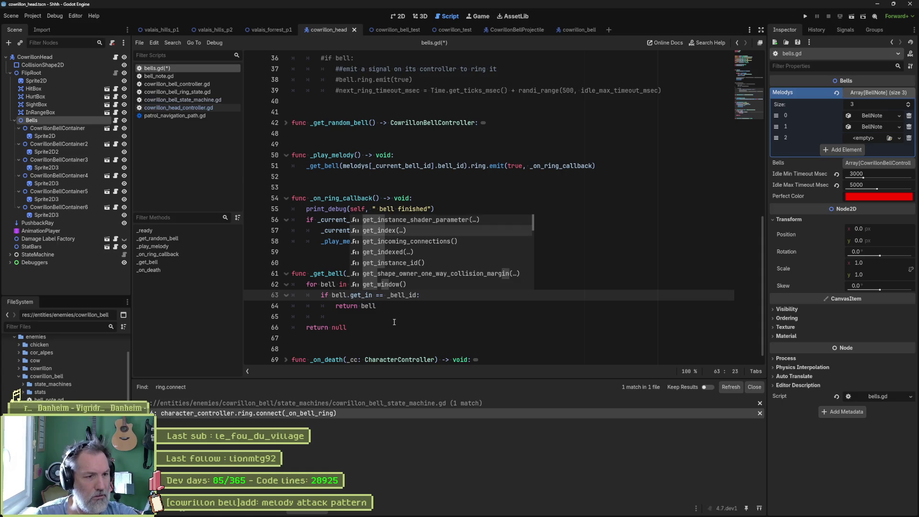
{"action": "key", "text": "Return"}
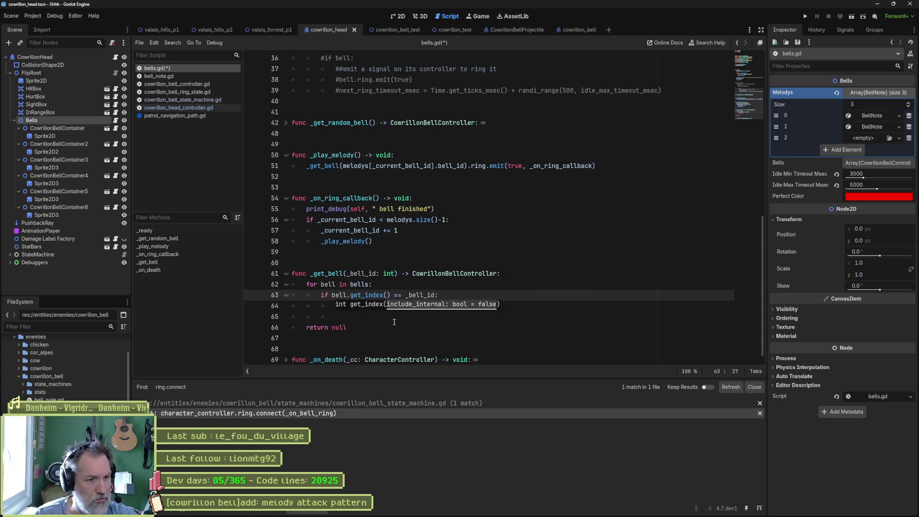
{"action": "left_click", "coordinate": [391, 321]}
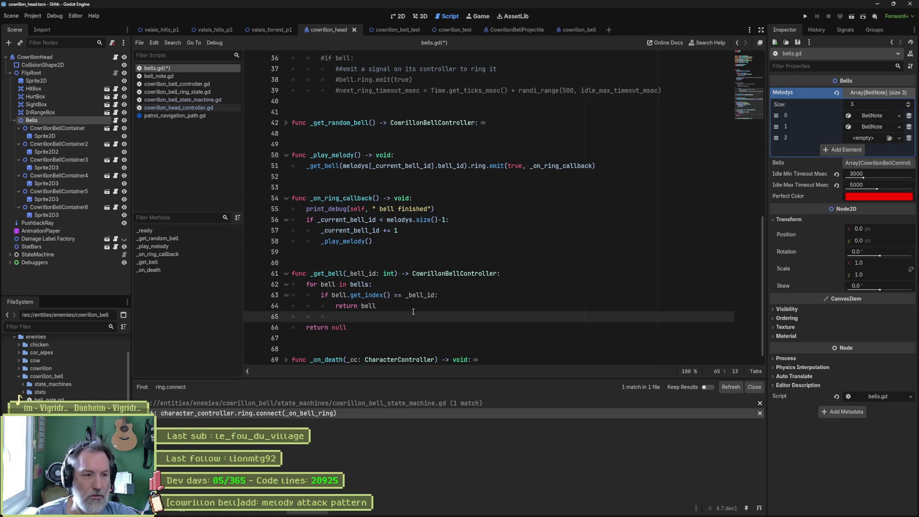
{"action": "key", "text": "ctrl+s"}
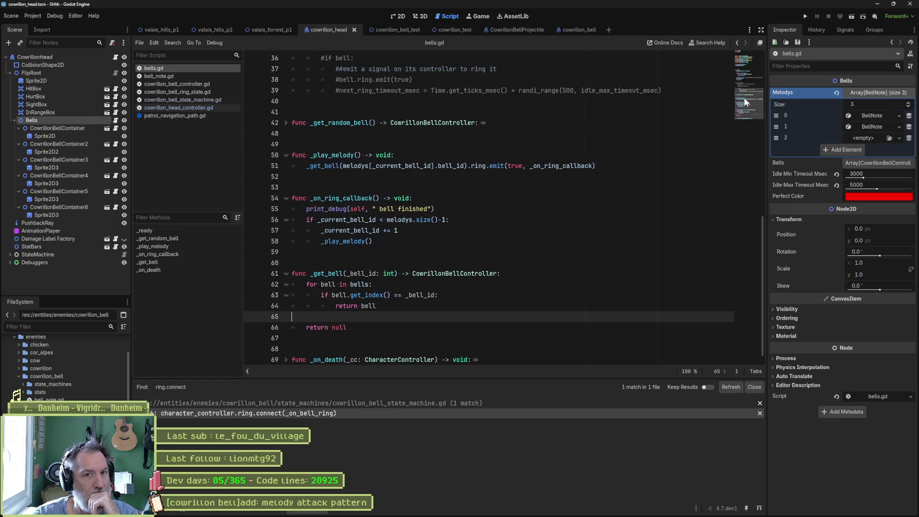
Check the bells array declaration on line 7, then return to the _get_bell loop.
{"action": "left_click_drag", "start_coordinate": [744, 97], "coordinate": [743, 62]}
{"action": "left_click", "coordinate": [359, 102]}
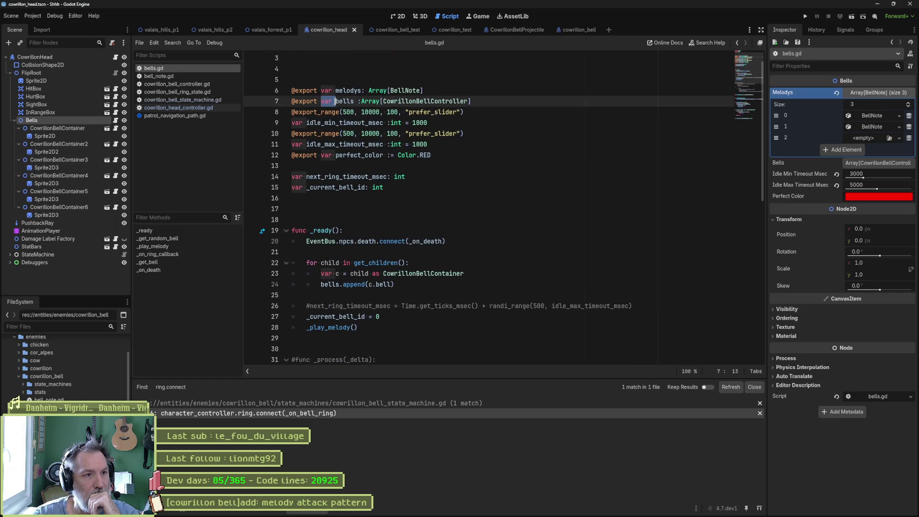
{"action": "scroll", "coordinate": [352, 241], "scroll_direction": "down", "scroll_amount": 2}
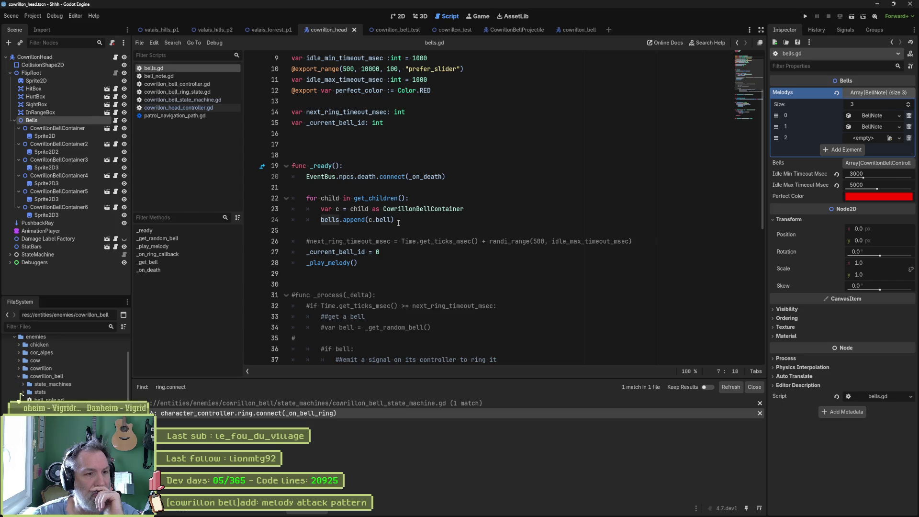
{"action": "scroll", "coordinate": [398, 223], "scroll_direction": "down", "scroll_amount": 9}
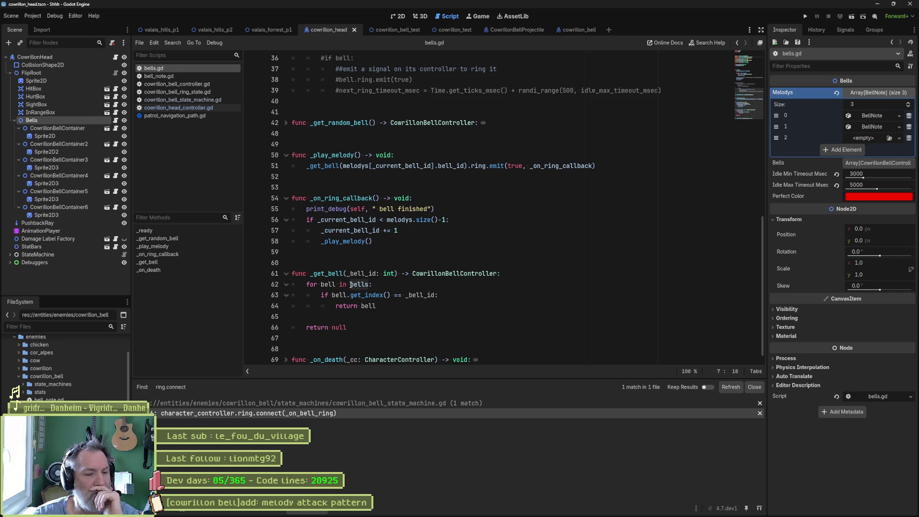
{"action": "double_click", "coordinate": [328, 285]}
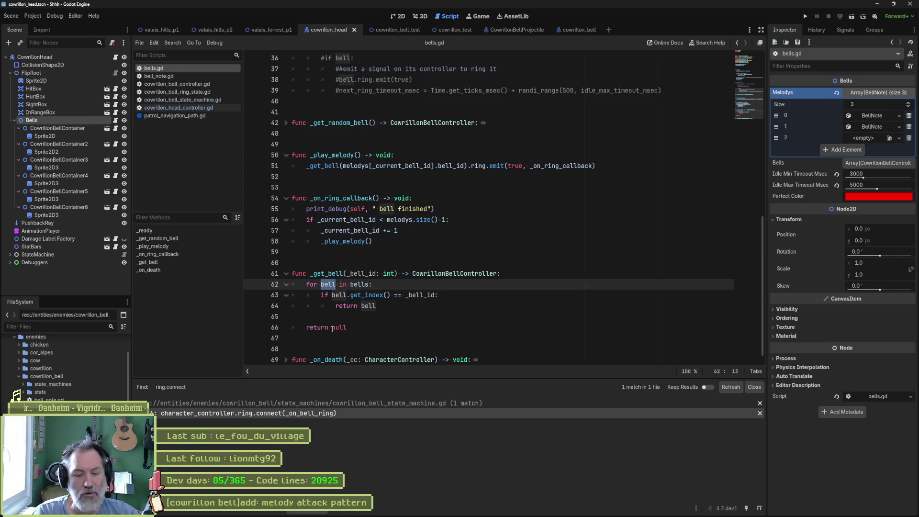
Loop index i over bells.size()-1 and compare i with _bell_id.
{"action": "type", "text": "i"}
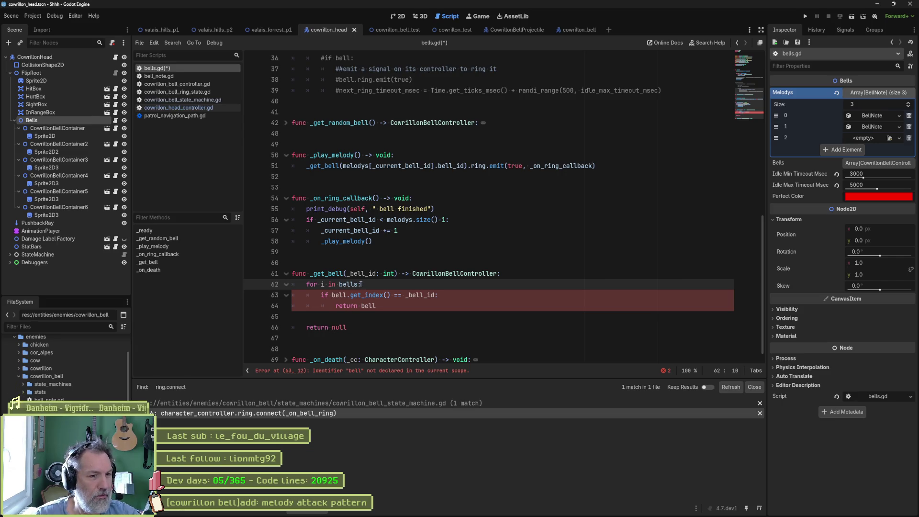
{"action": "key", "text": "Return"}
{"action": "type", "text": "-1"}
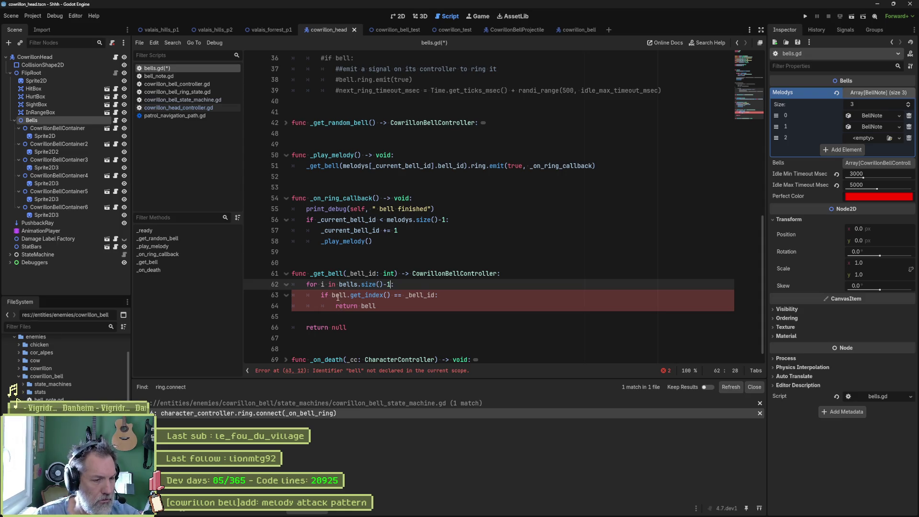
{"action": "left_click_drag", "start_coordinate": [333, 295], "coordinate": [390, 296]}
{"action": "type", "text": "i"}
{"action": "left_click", "coordinate": [395, 320]}
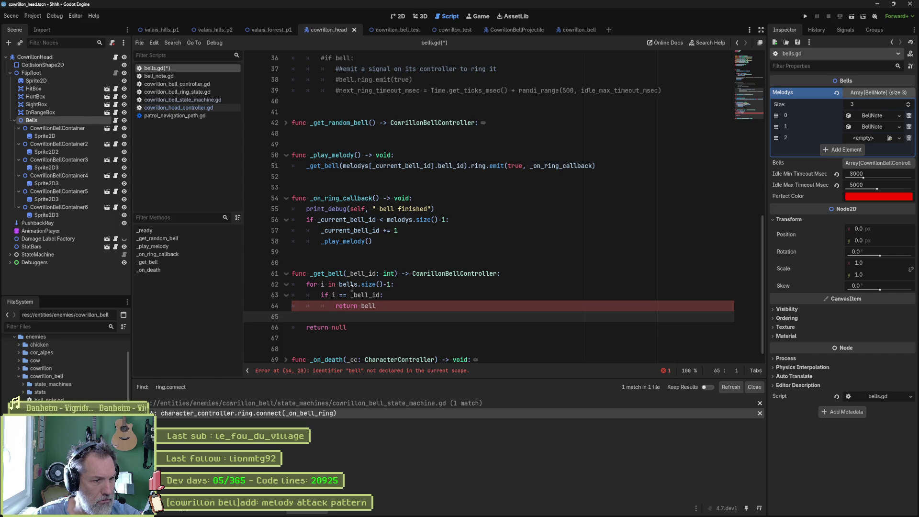
Return bells[i] instead of bell and save bells.gd.
{"action": "left_click_drag", "start_coordinate": [339, 285], "coordinate": [359, 284]}
{"action": "key", "text": "ctrl+c"}
{"action": "double_click", "coordinate": [368, 305]}
{"action": "key", "text": "ctrl+v"}
{"action": "type", "text": "."}
{"action": "type", "text": "[i"}
{"action": "key", "text": "ctrl+s"}
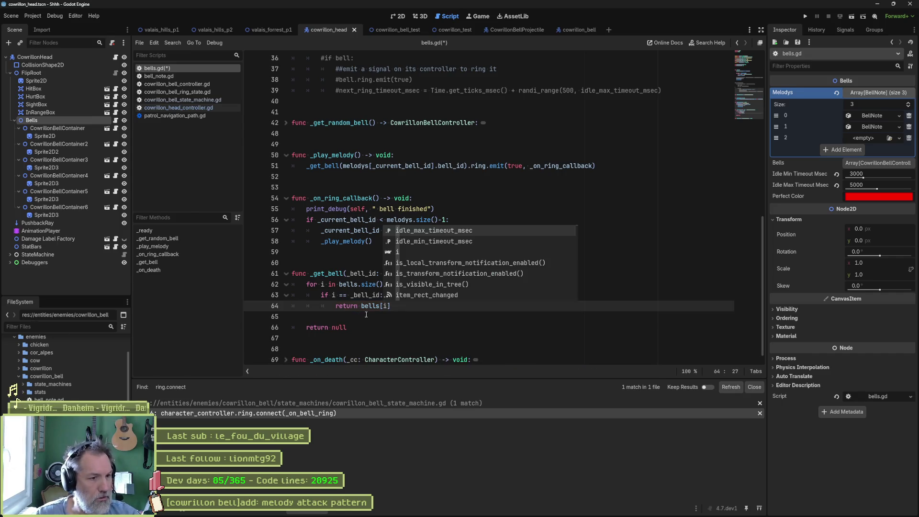
Add print_debug(self, " bell not found") before return null, save, and run cowrillon_test.
{"action": "left_click", "coordinate": [432, 318]}
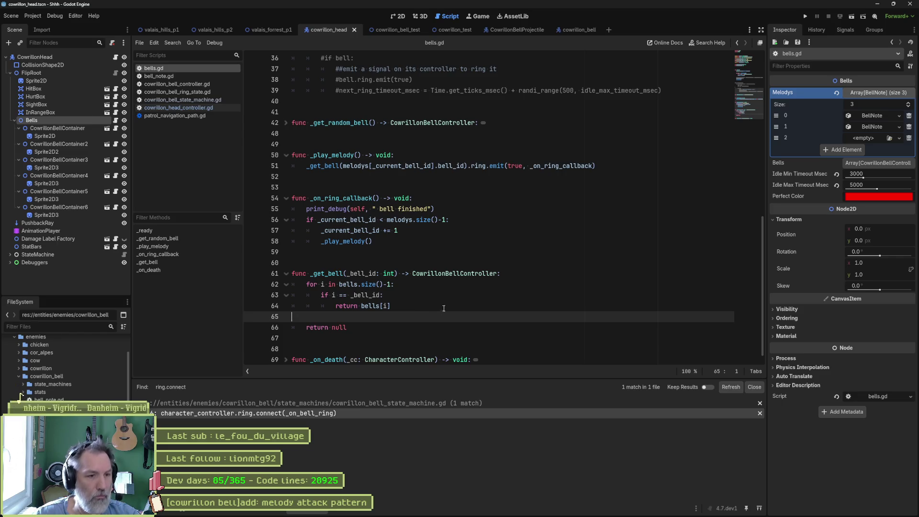
{"action": "key", "text": "Tab"}
{"action": "type", "text": "print_debug(self, "}
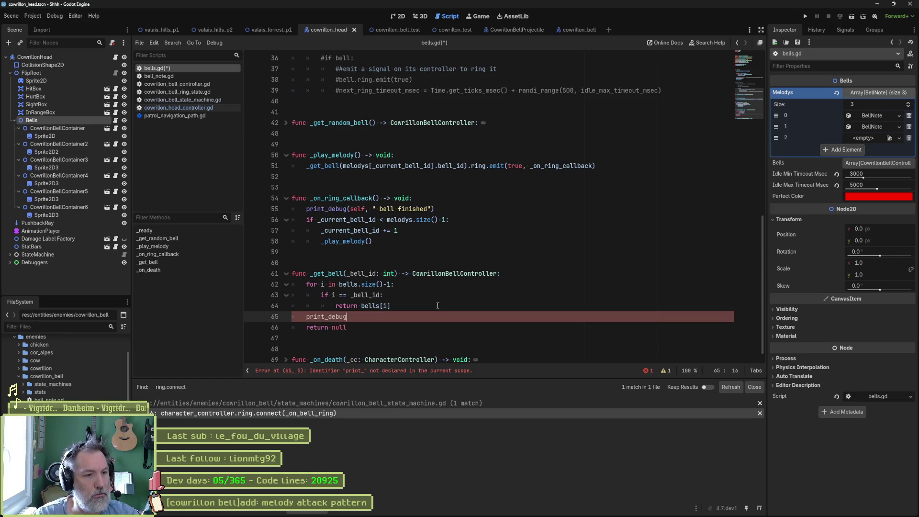
{"action": "type", "text": "\" bell not fou"}
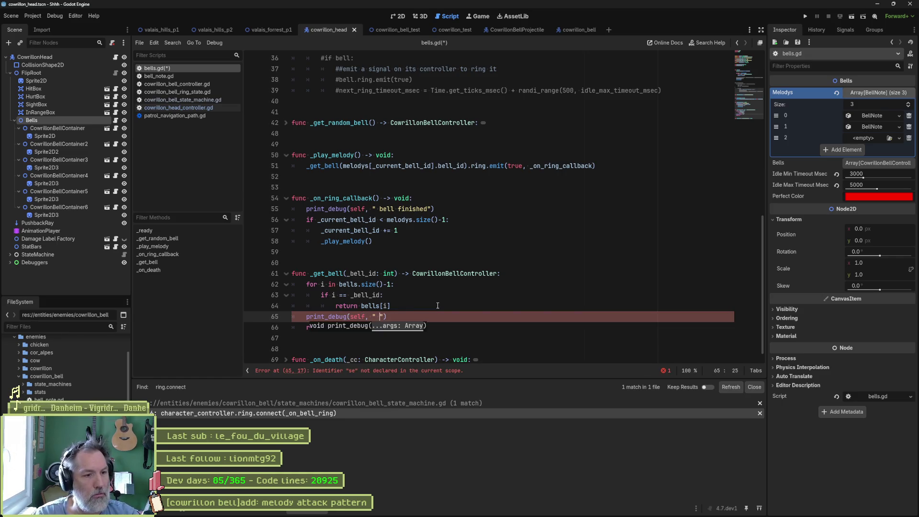
{"action": "type", "text": "nd"}
{"action": "key", "text": "ctrl+shift+Return"}
{"action": "key", "text": "ctrl+s"}
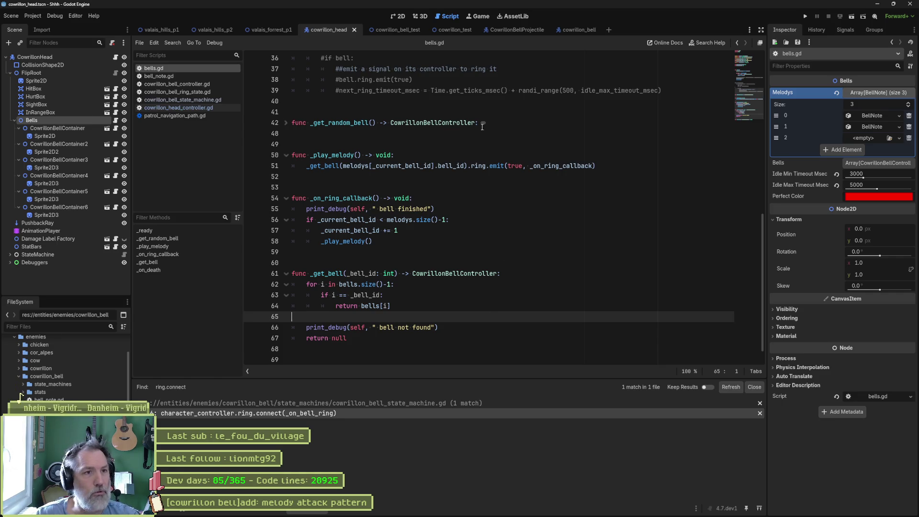
{"action": "left_click", "coordinate": [455, 29]}
{"action": "key", "text": "F6"}
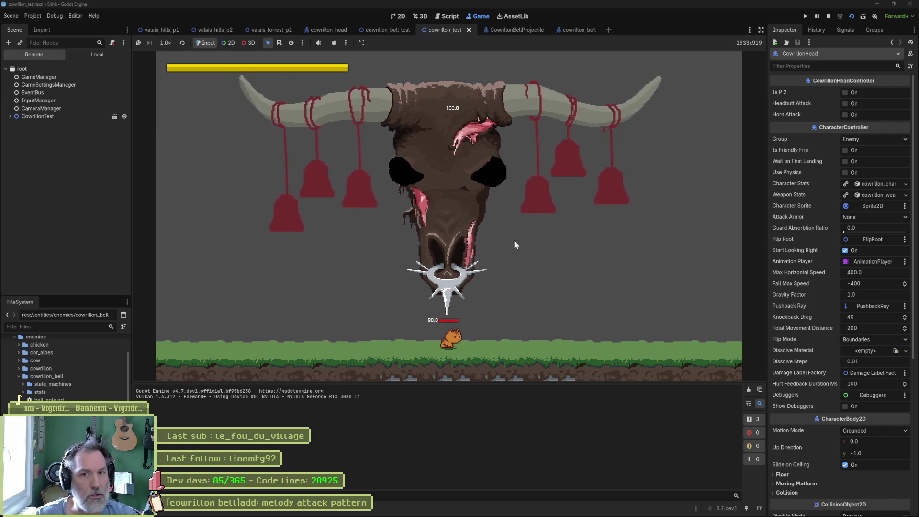
Stop the running cowrillon_test game with F8.
{"action": "key", "text": "F8"}
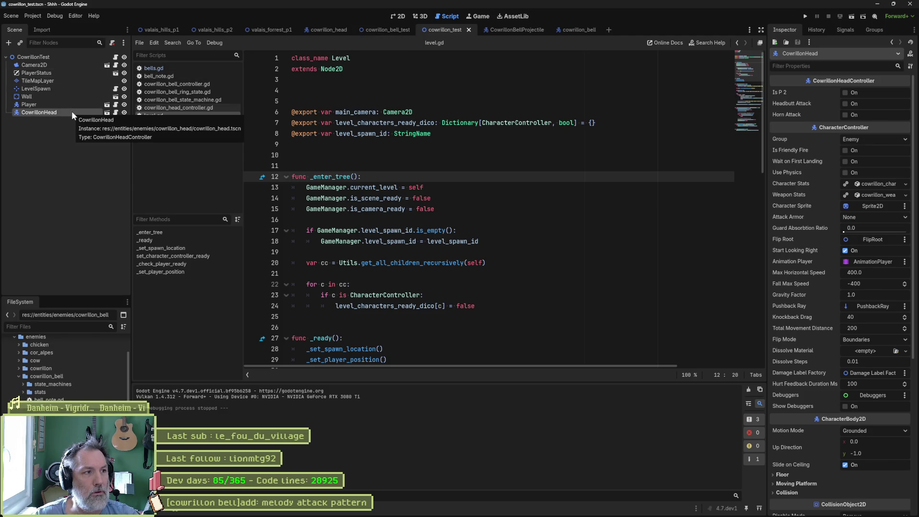
Set Bells' Melodys element 0 to Bell ID 3 in cowrillon_head, save, and run cowrillon_test.
{"action": "left_click", "coordinate": [108, 112]}
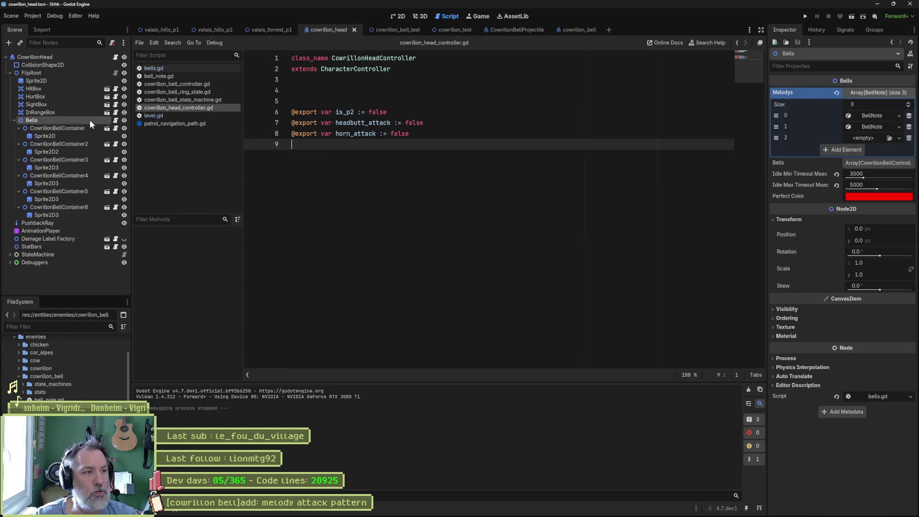
{"action": "left_click", "coordinate": [56, 120]}
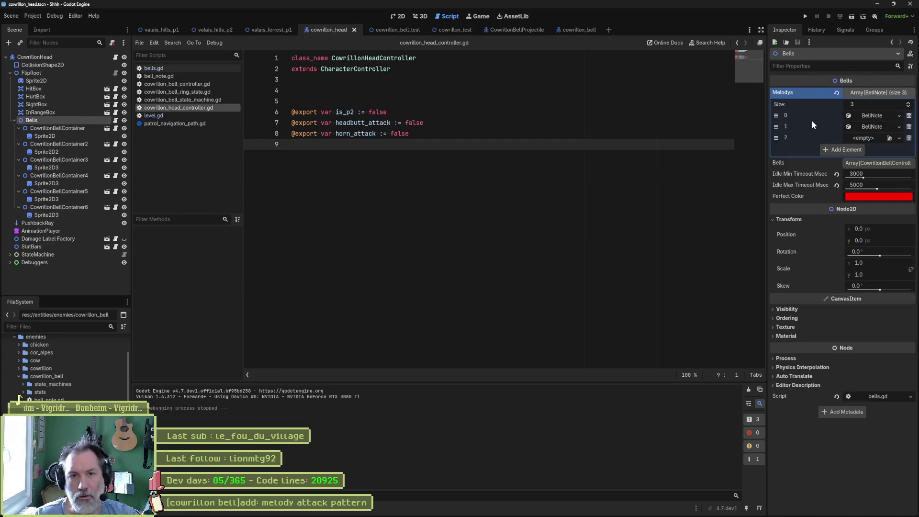
{"action": "left_click", "coordinate": [873, 116]}
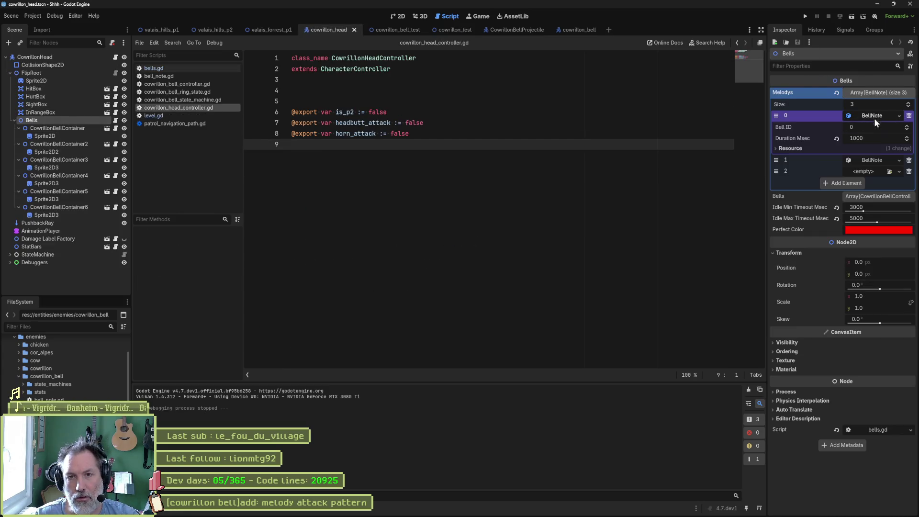
{"action": "left_click", "coordinate": [864, 162]}
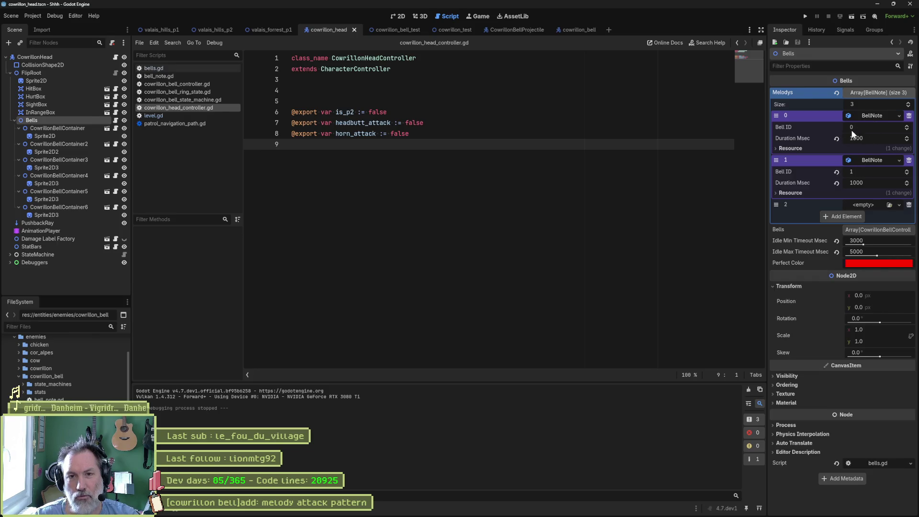
{"action": "left_click", "coordinate": [864, 126]}
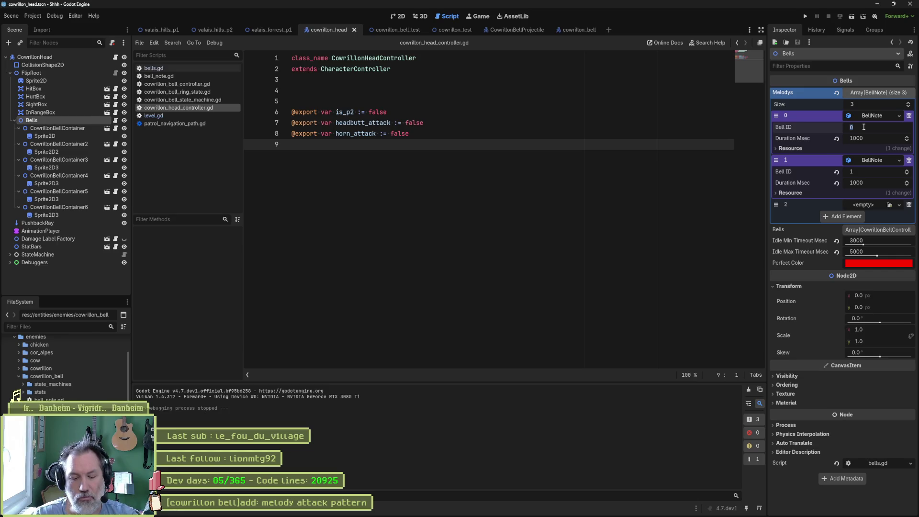
{"action": "type", "text": "3"}
{"action": "key", "text": "Return"}
{"action": "key", "text": "ctrl+s"}
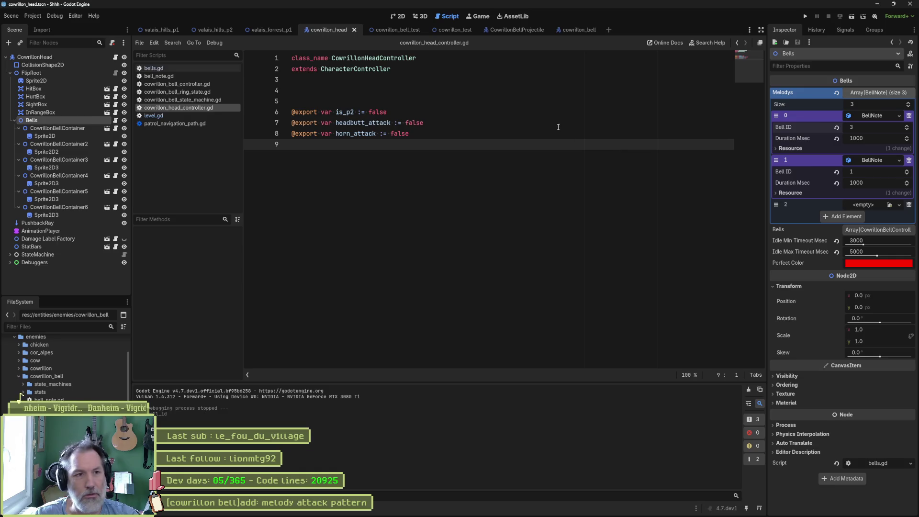
{"action": "left_click", "coordinate": [452, 30]}
{"action": "key", "text": "F6"}
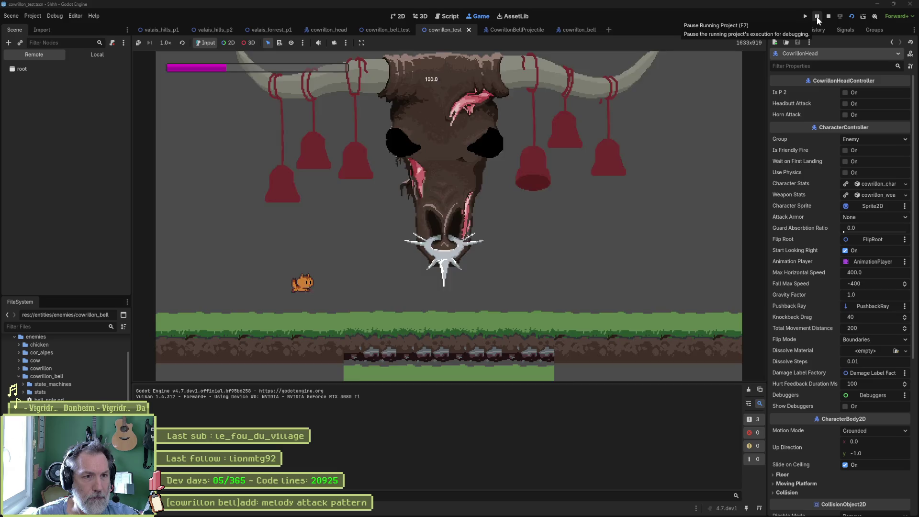
Pause and resume the running game, stop it, and open cowrillon_bell_ring_state.gd.
{"action": "left_click", "coordinate": [817, 17]}
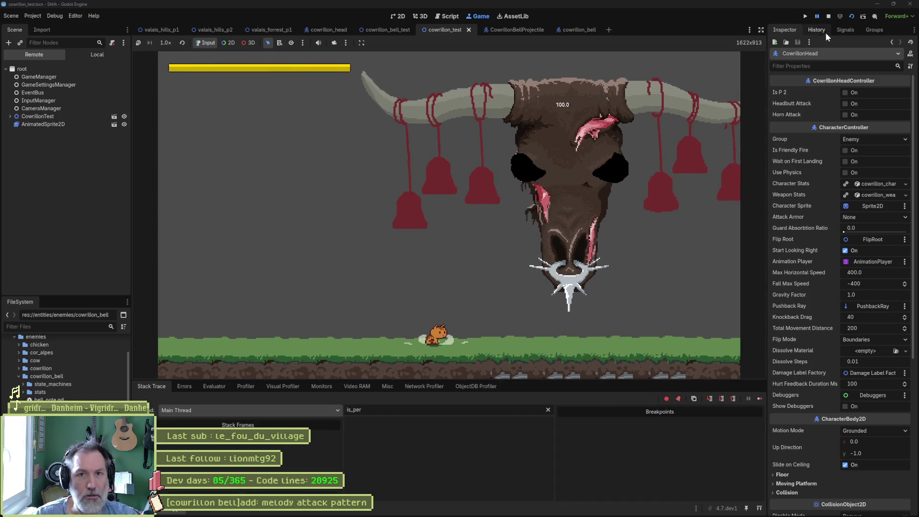
{"action": "left_click", "coordinate": [820, 15]}
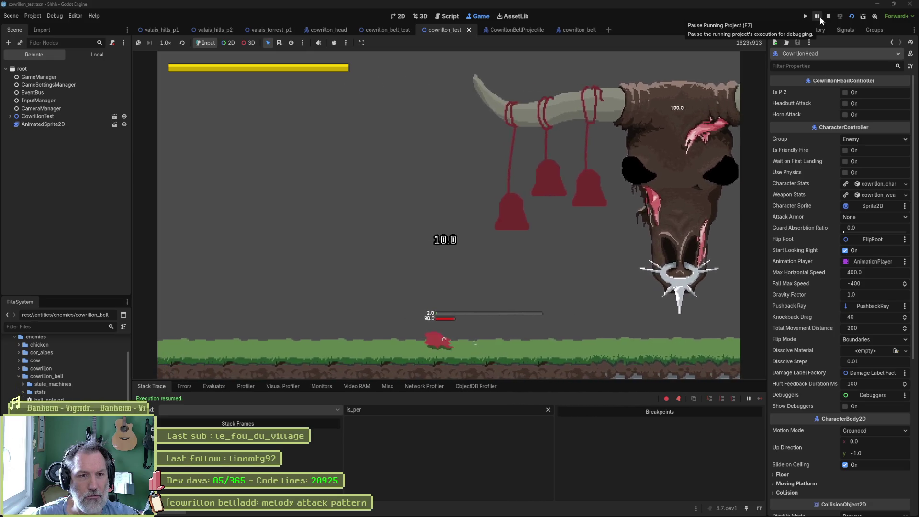
{"action": "left_click", "coordinate": [828, 16]}
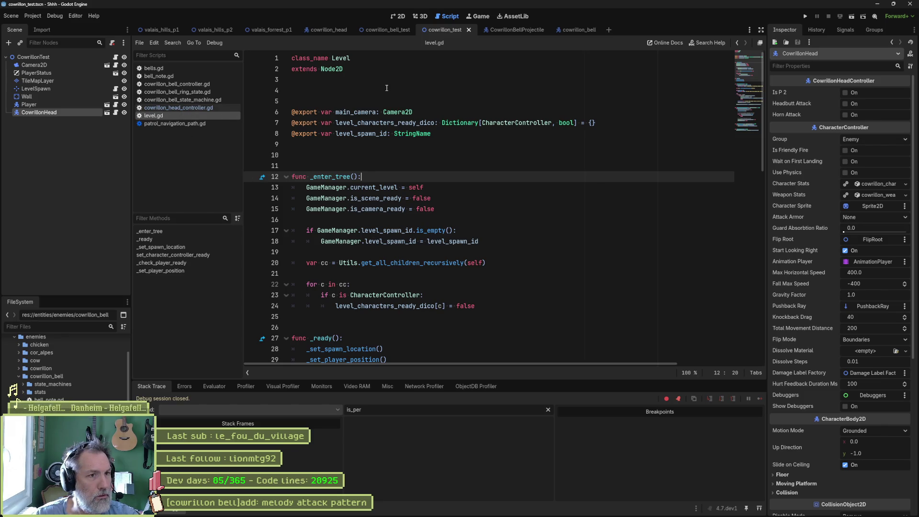
{"action": "left_click", "coordinate": [196, 93]}
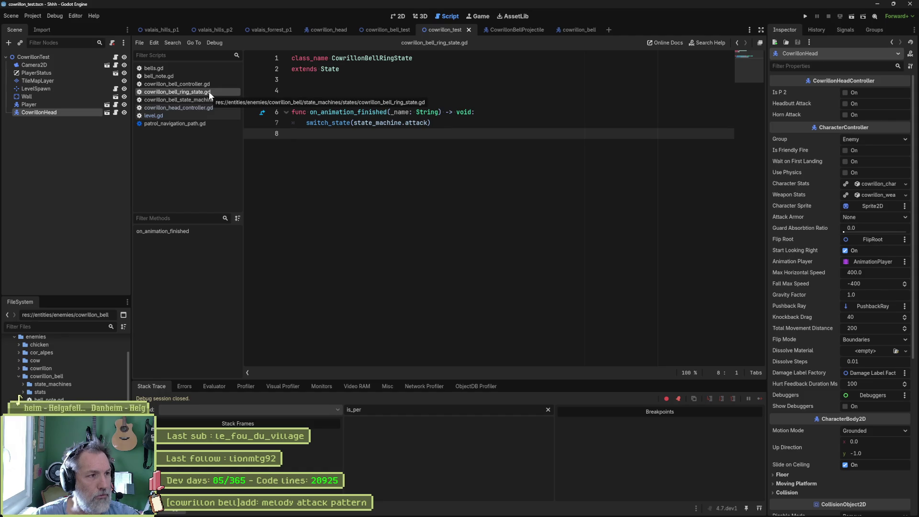
Open the state machine script from the cowrillon_bell scene.
{"action": "left_click", "coordinate": [568, 30]}
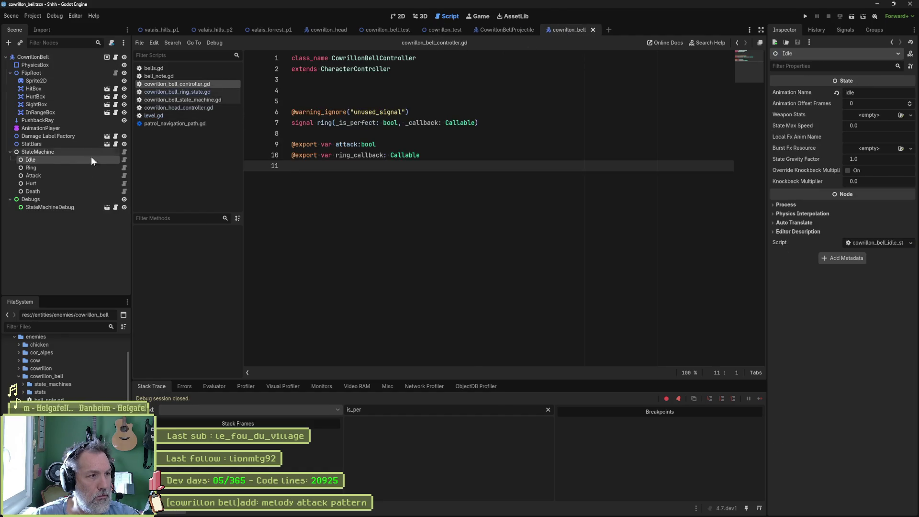
{"action": "left_click", "coordinate": [125, 161]}
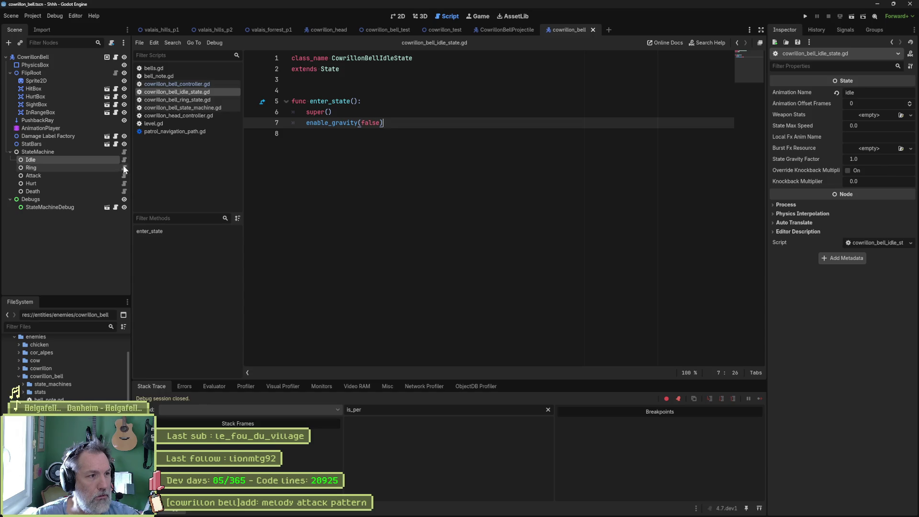
{"action": "left_click", "coordinate": [124, 168]}
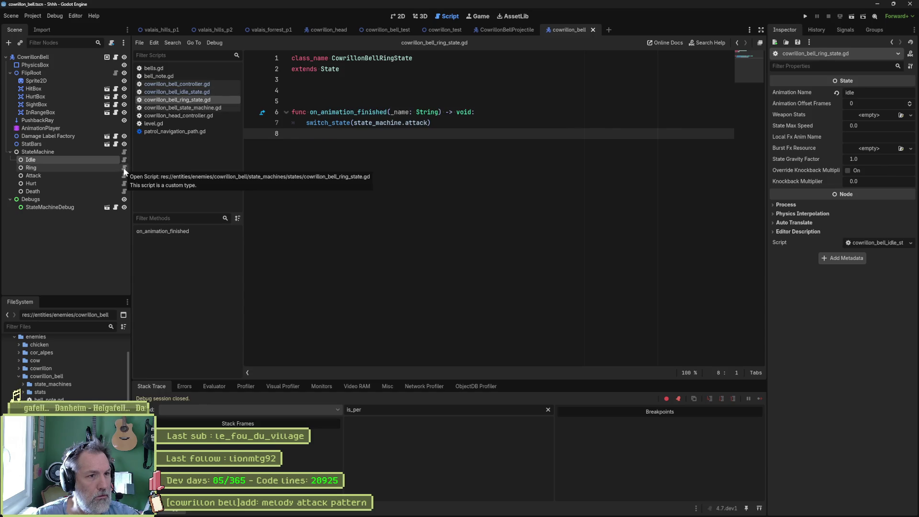
{"action": "left_click", "coordinate": [124, 151]}
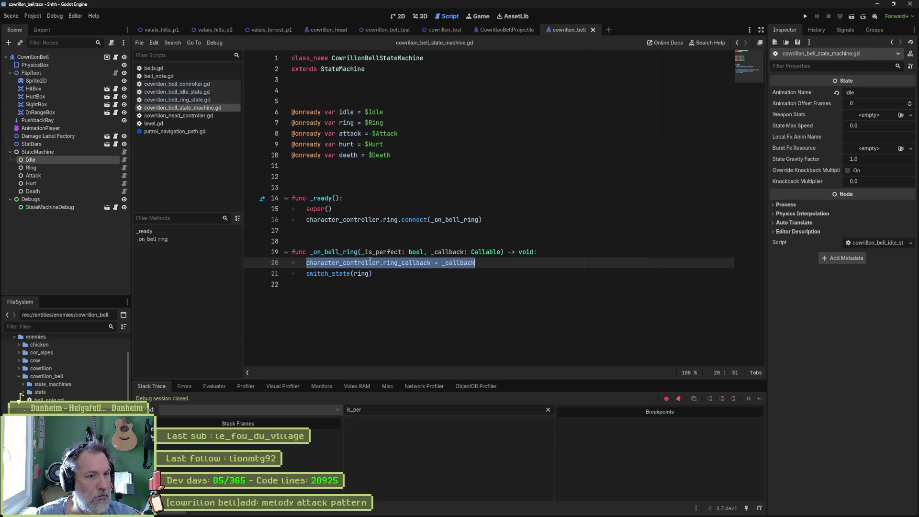
Add _callback.call() below line 20 in _on_bell_ring, save, and run the cowrillon_test scene.
{"action": "left_click", "coordinate": [478, 263]}
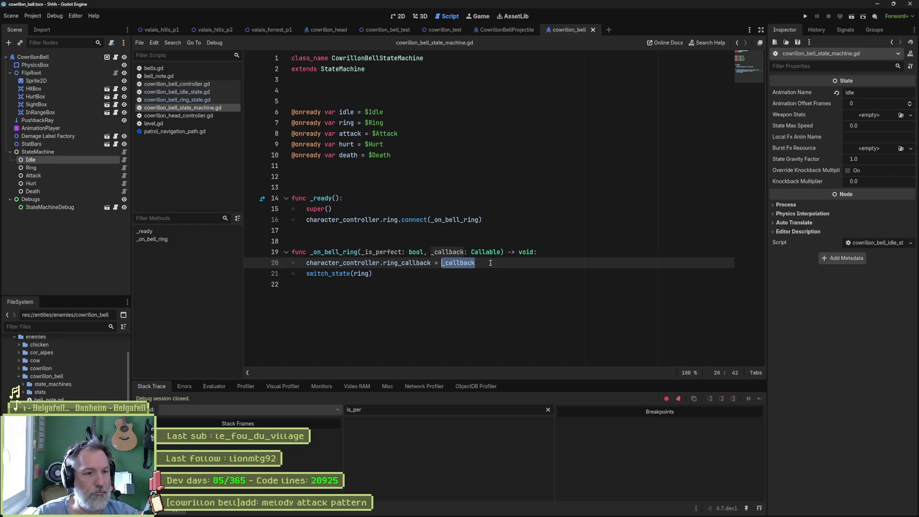
{"action": "key", "text": "Return"}
{"action": "type", "text": "_callback.call"}
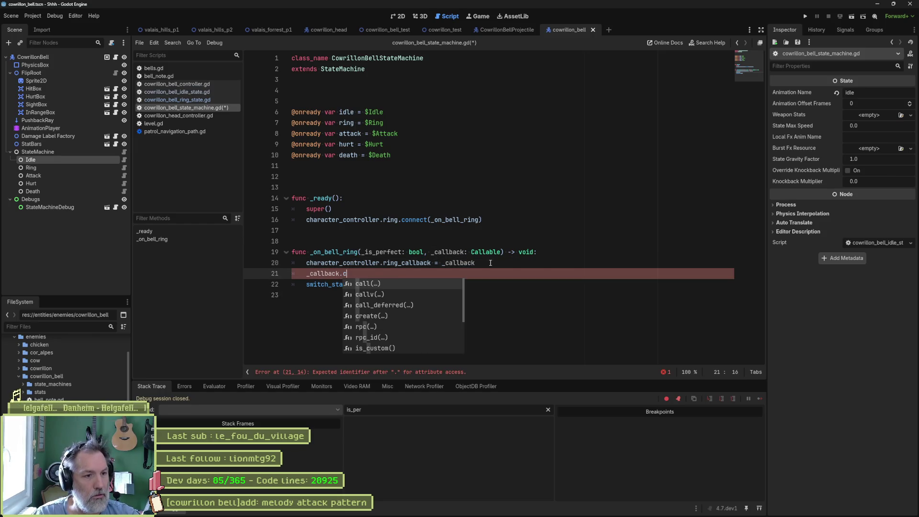
{"action": "key", "text": "Return"}
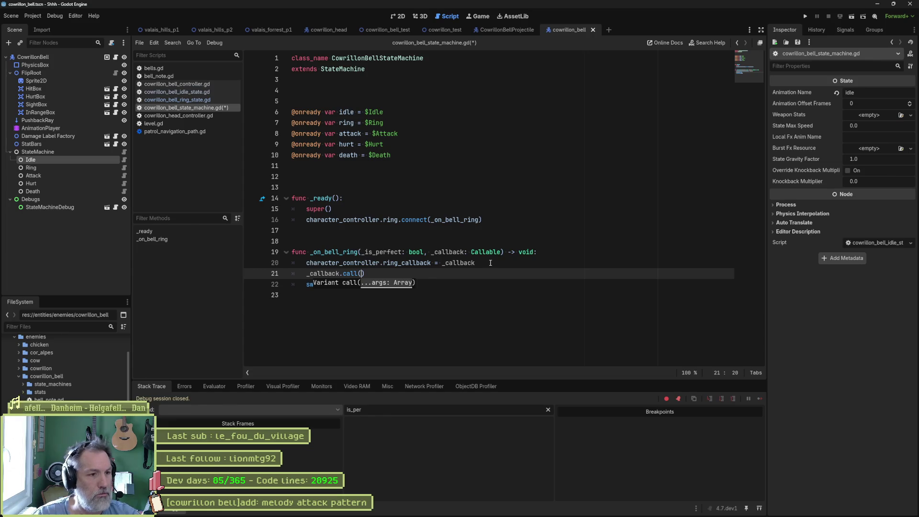
{"action": "key", "text": "ctrl+s"}
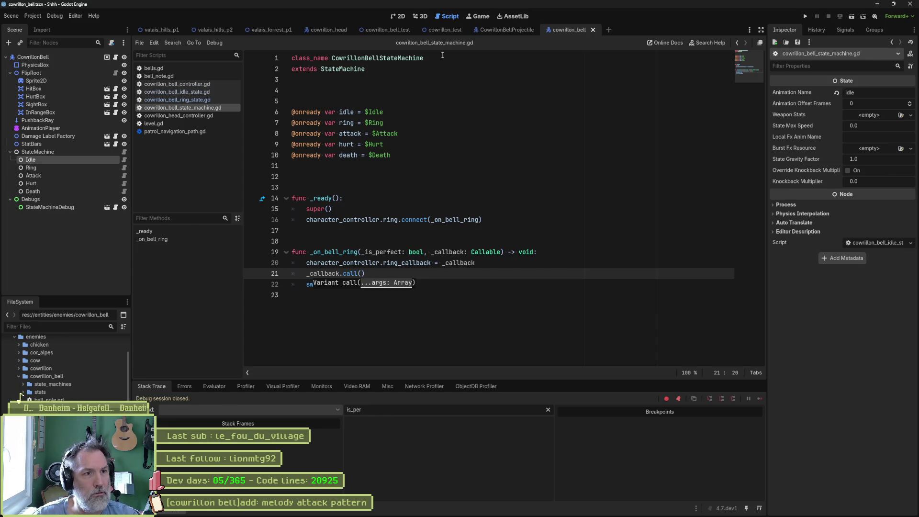
{"action": "left_click", "coordinate": [446, 30]}
{"action": "key", "text": "F6"}
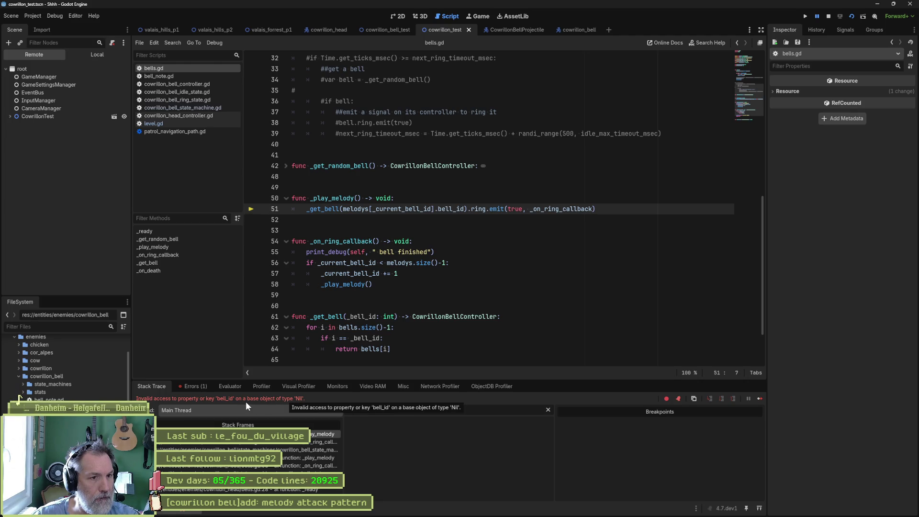
Select melodys[_current_bell_id] on line 51 of bells.gd to inspect it.
{"action": "left_click_drag", "start_coordinate": [343, 211], "coordinate": [434, 209]}
{"action": "mouse_move", "coordinate": [419, 211]}
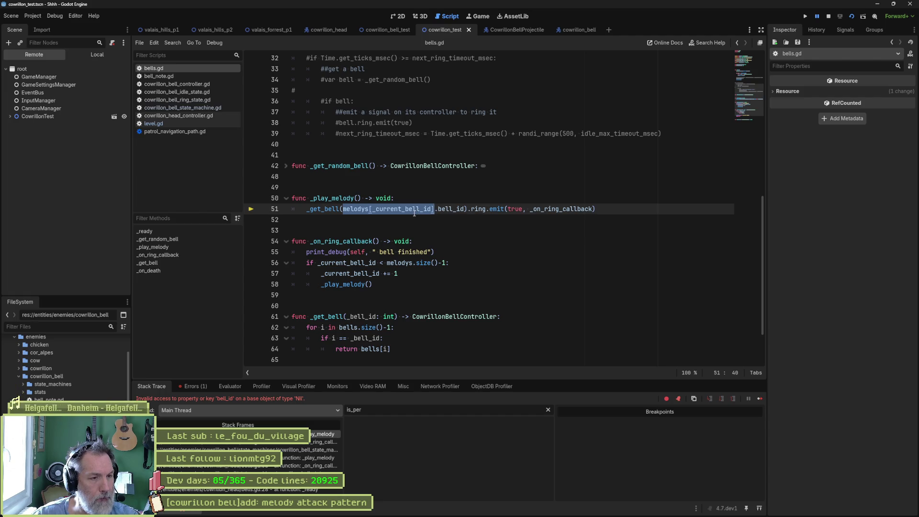
{"action": "scroll", "coordinate": [412, 207], "scroll_direction": "up", "scroll_amount": 5}
{"action": "mouse_move", "coordinate": [339, 175]}
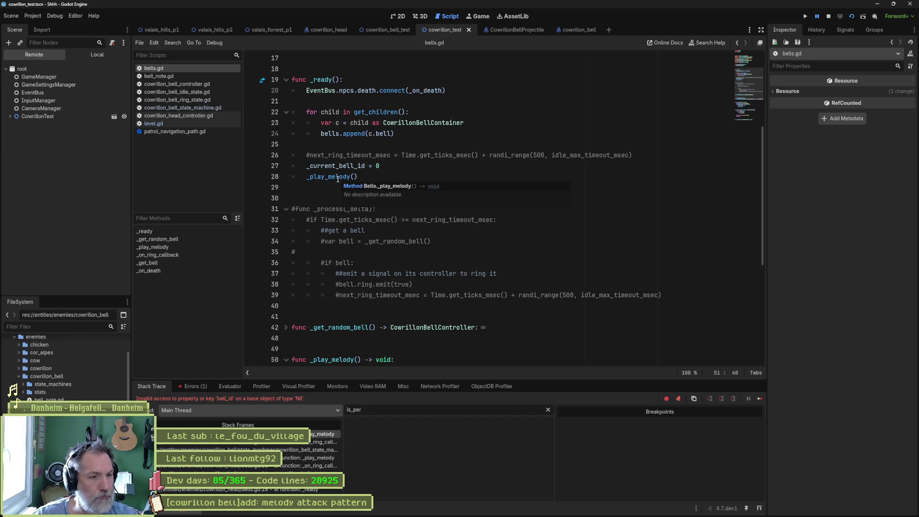
{"action": "scroll", "coordinate": [337, 180], "scroll_direction": "down", "scroll_amount": 2}
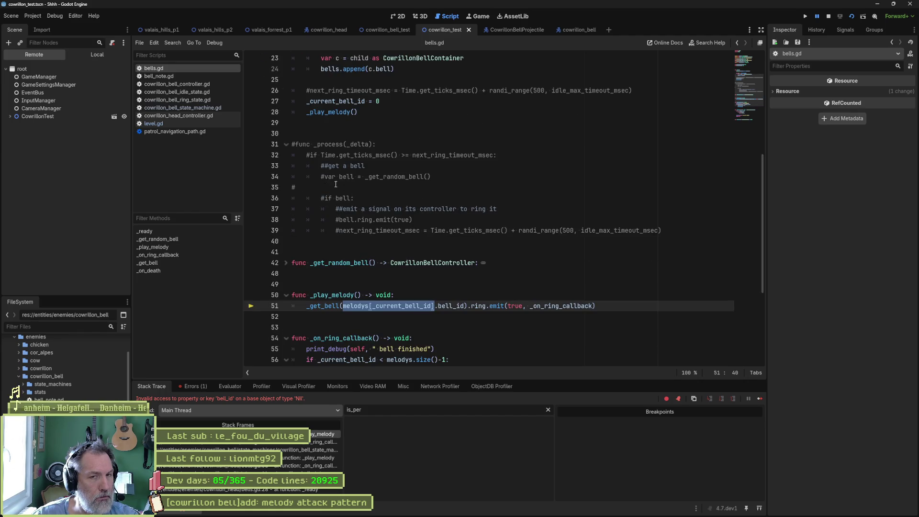
In the Remote scene tree, expand CowrillonTest, CowrillonHead and FlipRoot, and inspect the live Bells node.
{"action": "left_click", "coordinate": [15, 116]}
{"action": "left_click", "coordinate": [39, 172]}
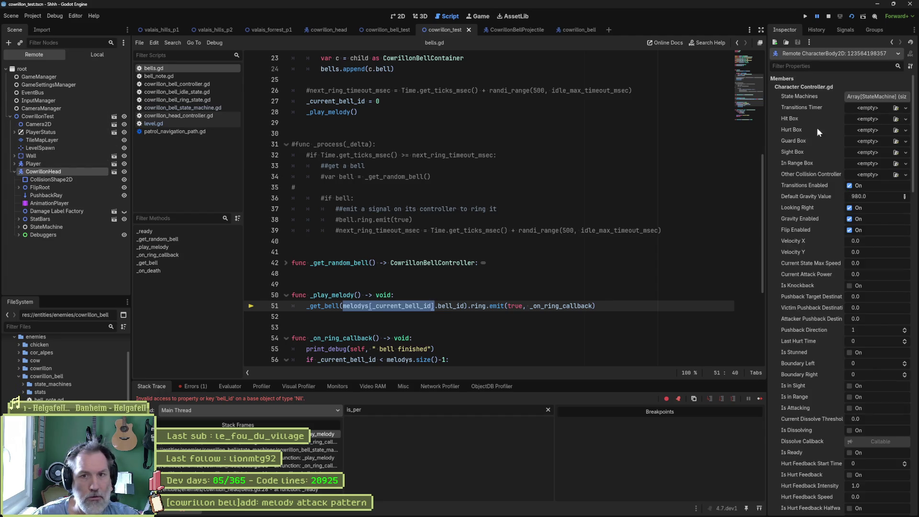
{"action": "scroll", "coordinate": [825, 184], "scroll_direction": "down", "scroll_amount": 6}
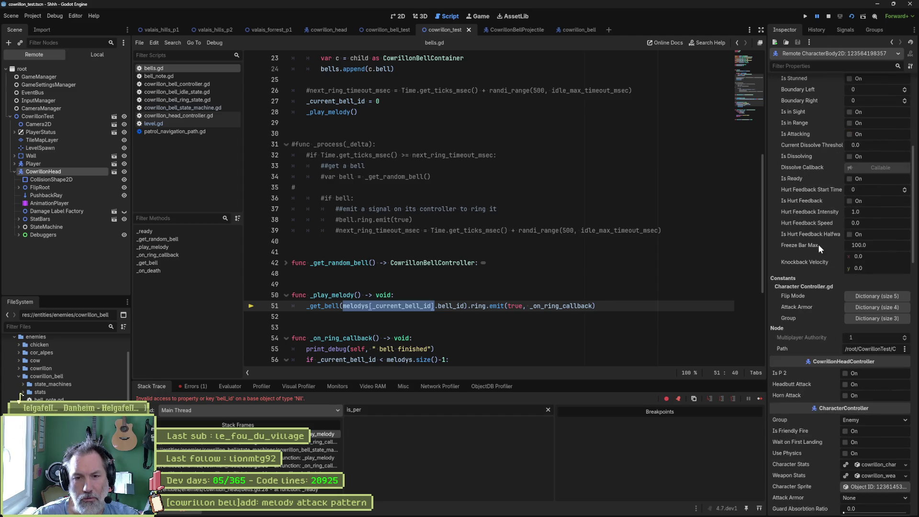
{"action": "scroll", "coordinate": [818, 246], "scroll_direction": "down", "scroll_amount": 8}
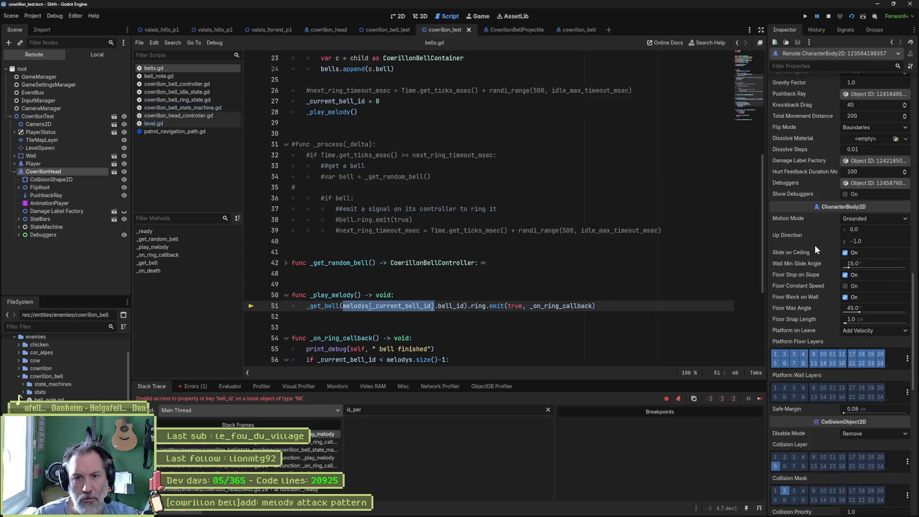
{"action": "scroll", "coordinate": [815, 245], "scroll_direction": "up", "scroll_amount": 5}
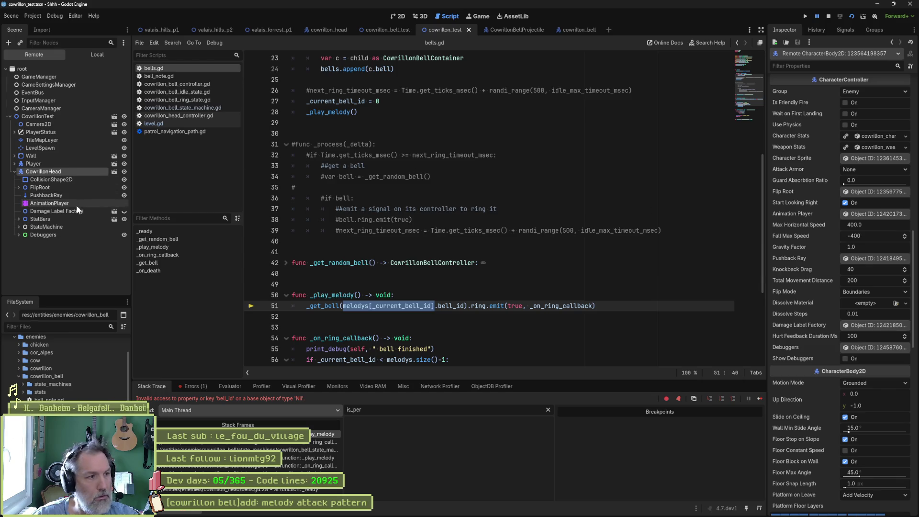
{"action": "double_click", "coordinate": [30, 187]}
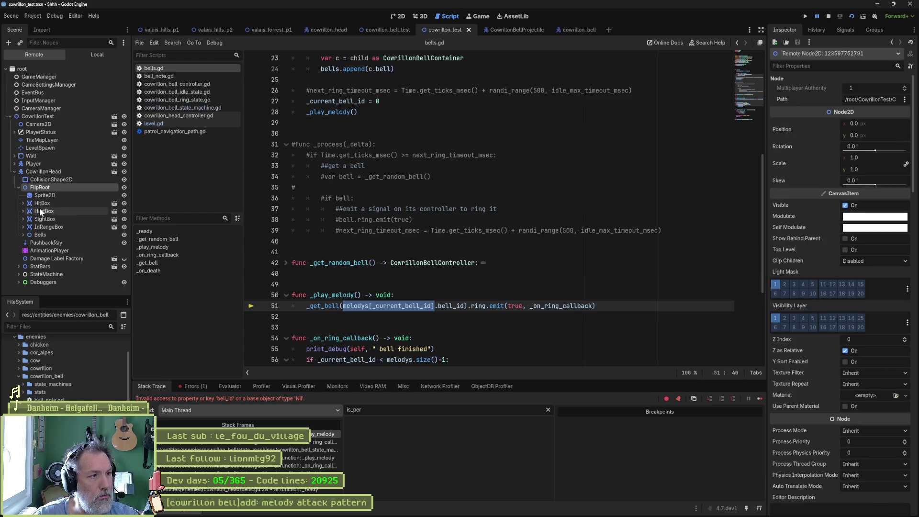
{"action": "double_click", "coordinate": [40, 234]}
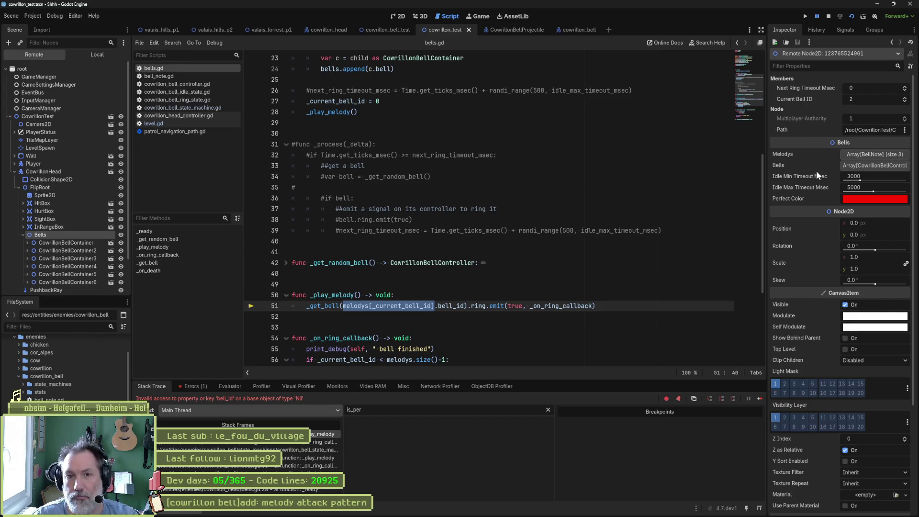
Expand the Bells and Melodys arrays and open a melody BellNote (Bell ID 3, 1000 ms).
{"action": "left_click", "coordinate": [883, 164]}
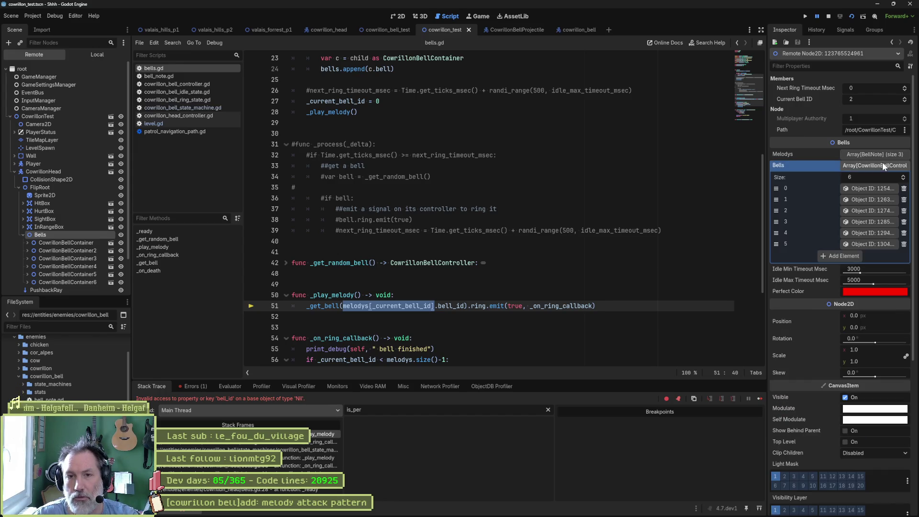
{"action": "left_click", "coordinate": [878, 153]}
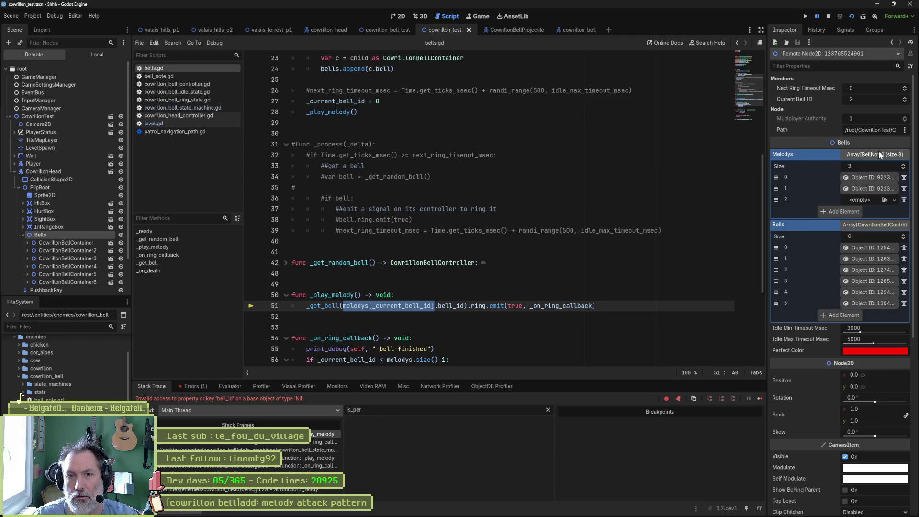
{"action": "left_click", "coordinate": [872, 177]}
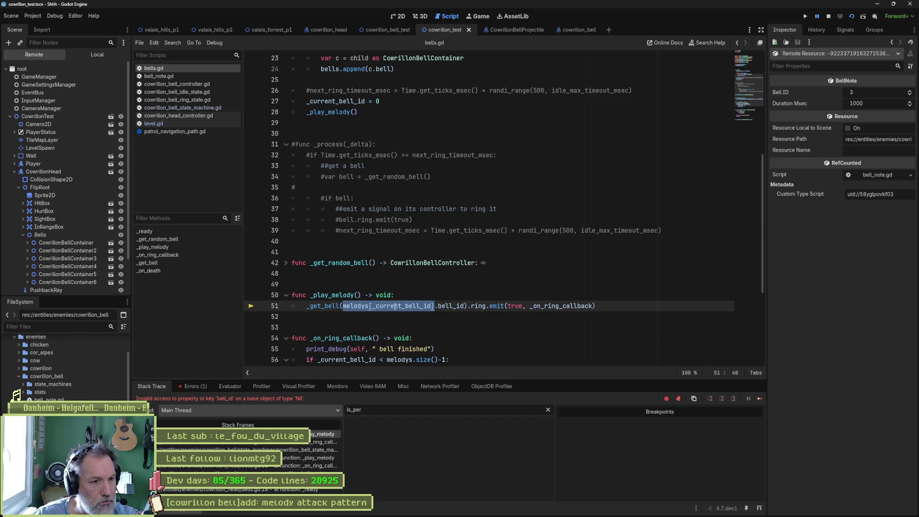
Reselect melodys[_current_bell_id] on line 51.
{"action": "left_click", "coordinate": [342, 308]}
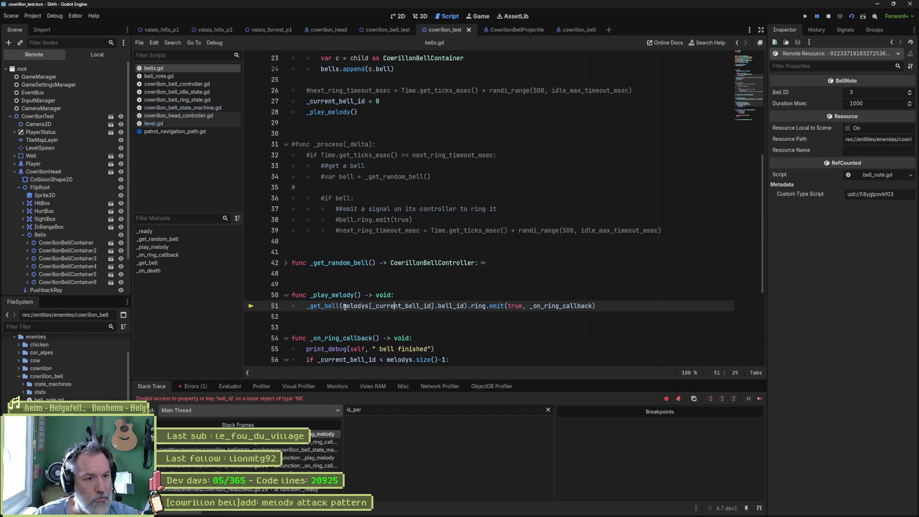
{"action": "mouse_move", "coordinate": [344, 306]}
{"action": "left_click_drag", "start_coordinate": [342, 307], "coordinate": [434, 307]}
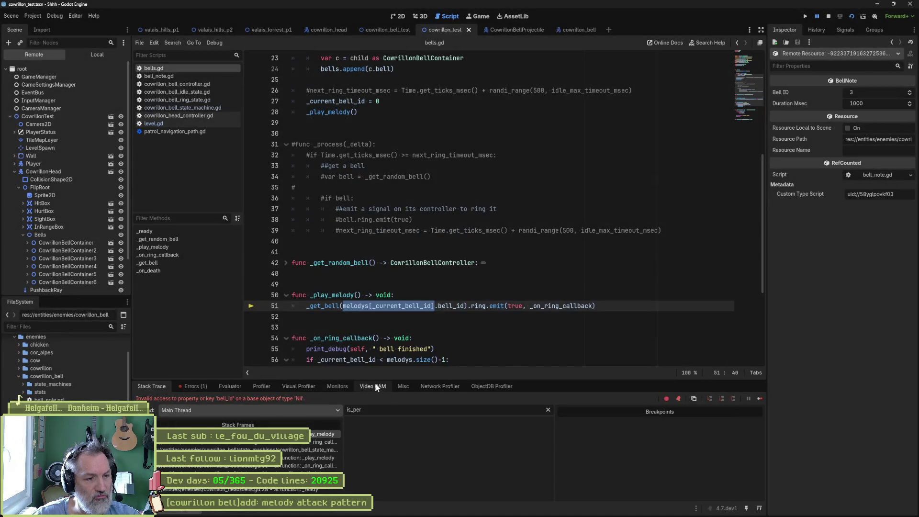
Evaluate melodys[_current_bell_id], then melodys, and expand the size-3 Array result.
{"action": "left_click", "coordinate": [240, 388]}
{"action": "key", "text": "ctrl+shift+e"}
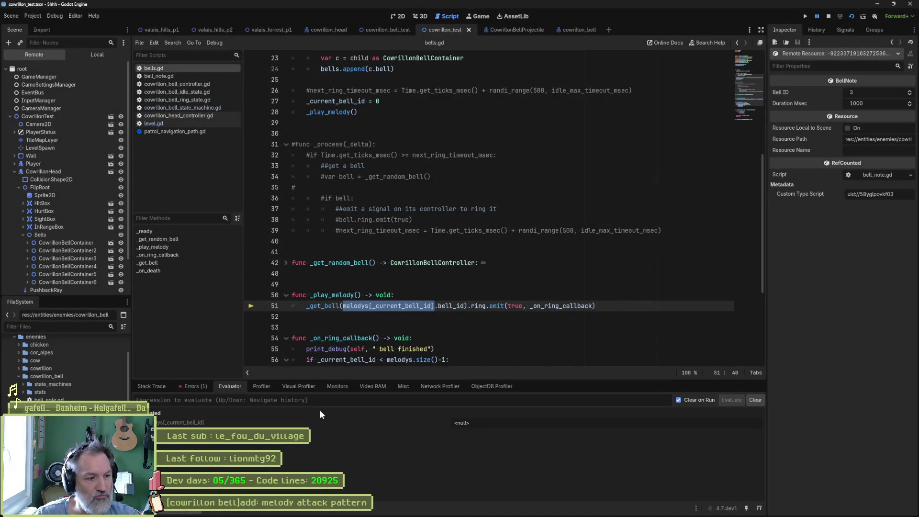
{"action": "double_click", "coordinate": [356, 306]}
{"action": "key", "text": "ctrl+shift+e"}
{"action": "left_click", "coordinate": [610, 423]}
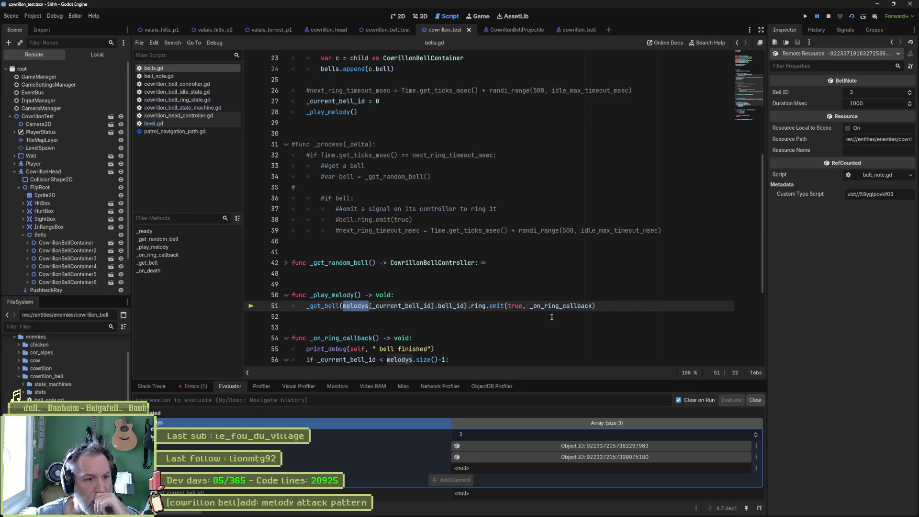
Select _get_bell on line 51 and scroll down the script.
{"action": "double_click", "coordinate": [324, 306]}
{"action": "scroll", "coordinate": [426, 309], "scroll_direction": "down", "scroll_amount": 1}
{"action": "scroll", "coordinate": [425, 308], "scroll_direction": "down", "scroll_amount": 4}
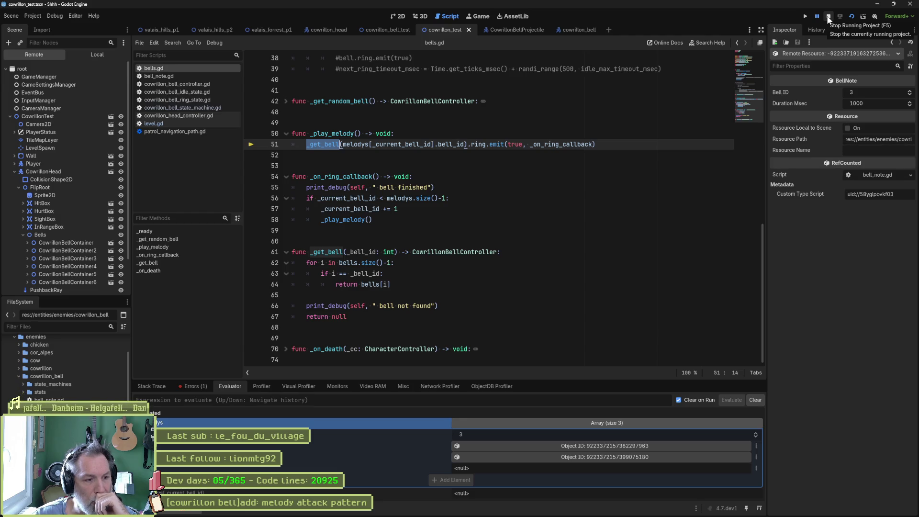
Jump from the invalid bell_id error to line 51, rerun with F5 until 'bell finished' logs, then stop.
{"action": "left_click", "coordinate": [193, 385]}
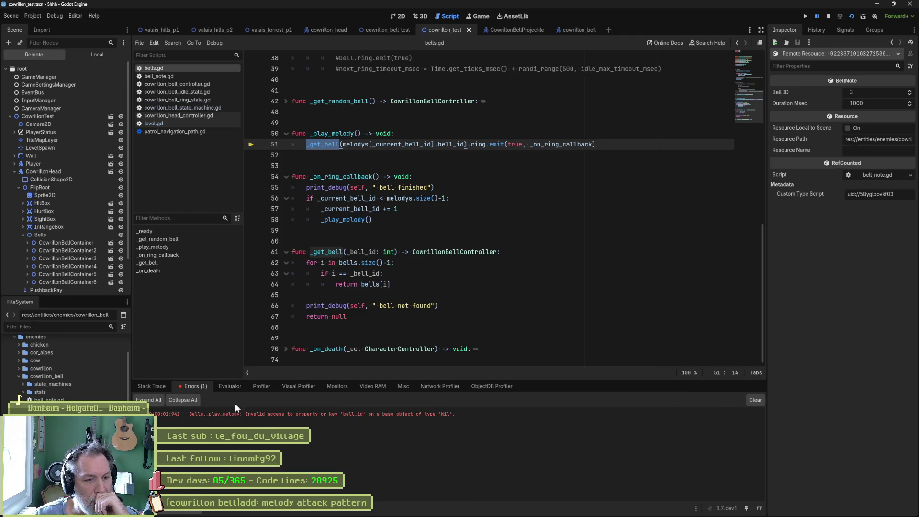
{"action": "left_click", "coordinate": [267, 414]}
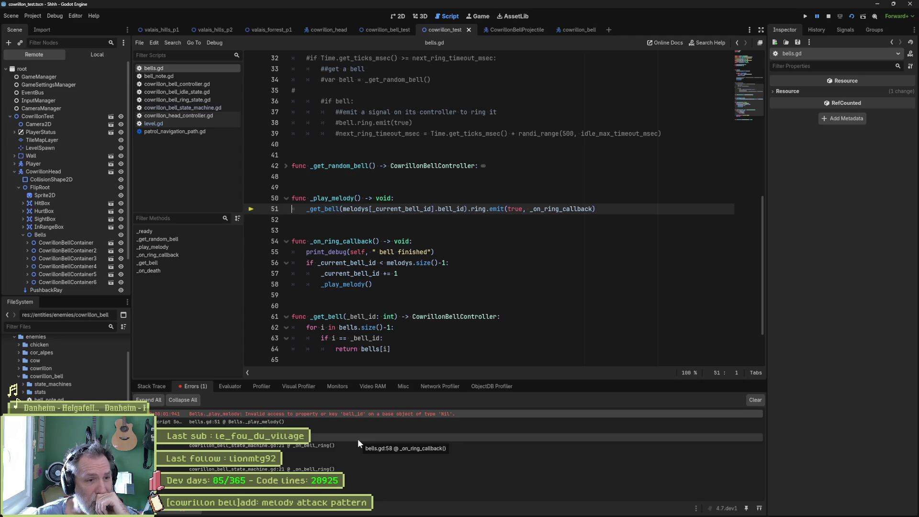
{"action": "key", "text": "F5"}
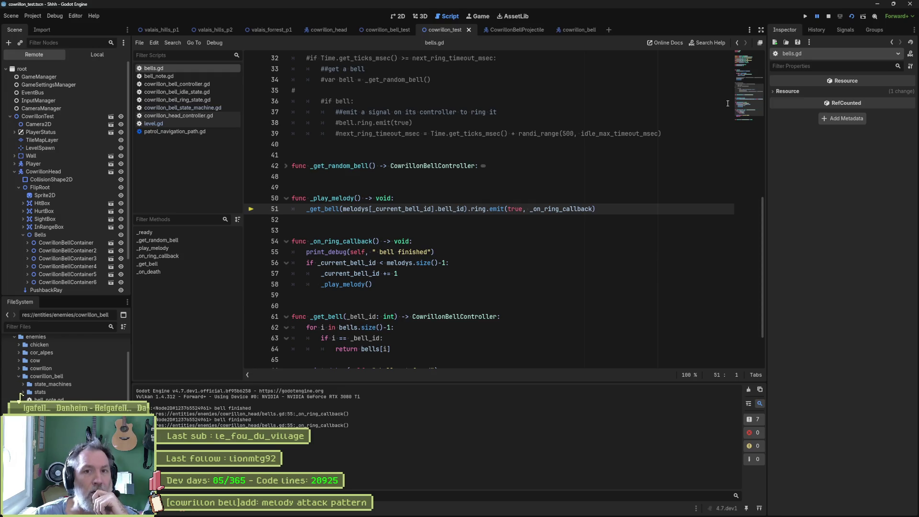
{"action": "left_click", "coordinate": [829, 17]}
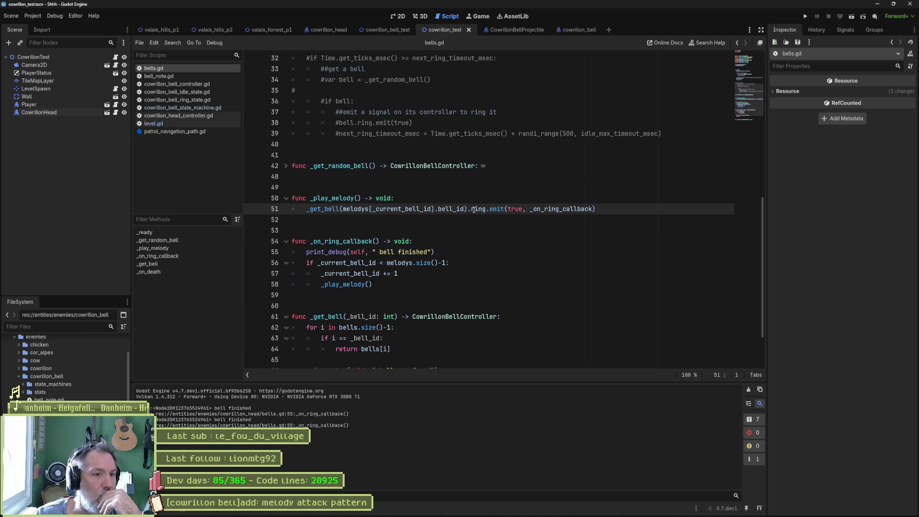
{"action": "mouse_move", "coordinate": [417, 209]}
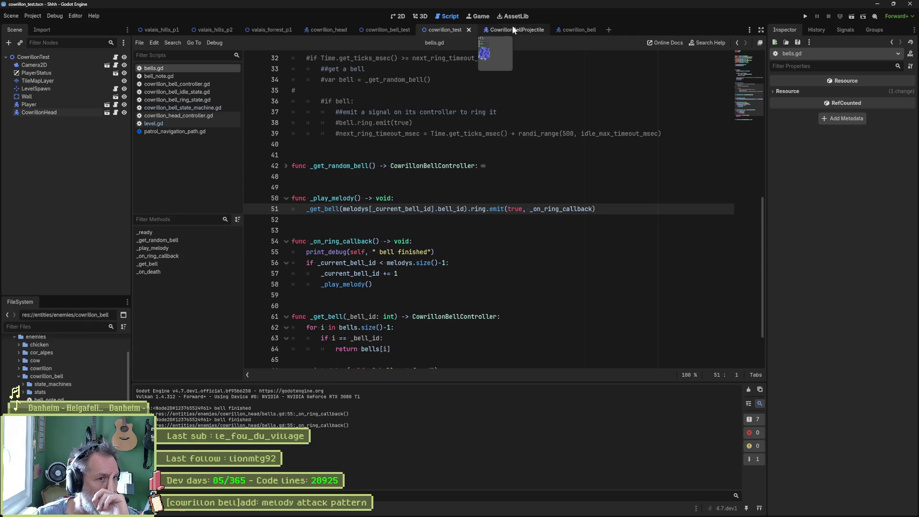
Switch to cowrillon_bell_state_machine.gd in the script list.
{"action": "left_click", "coordinate": [203, 100]}
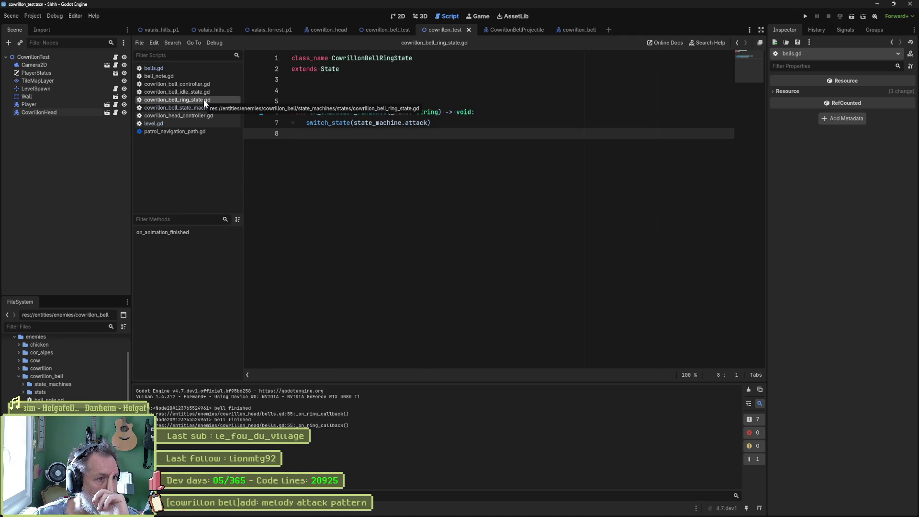
{"action": "left_click", "coordinate": [208, 89]}
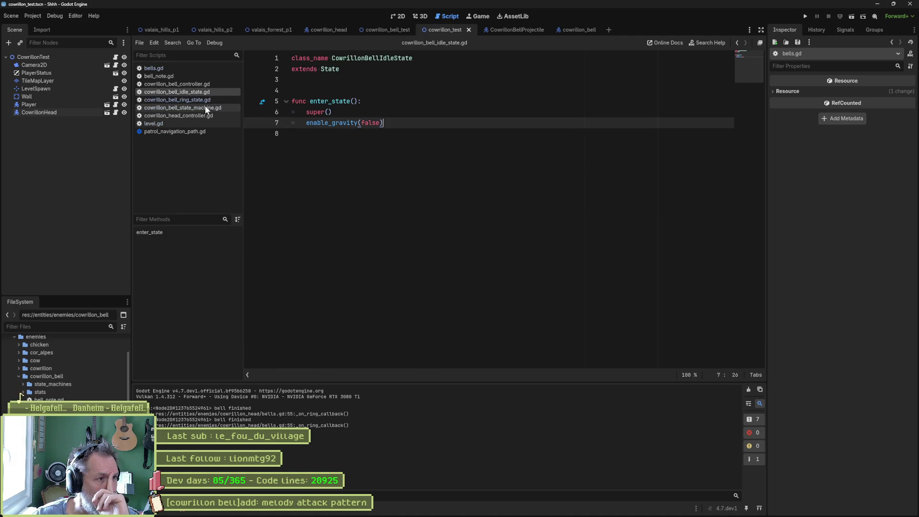
{"action": "left_click", "coordinate": [205, 108]}
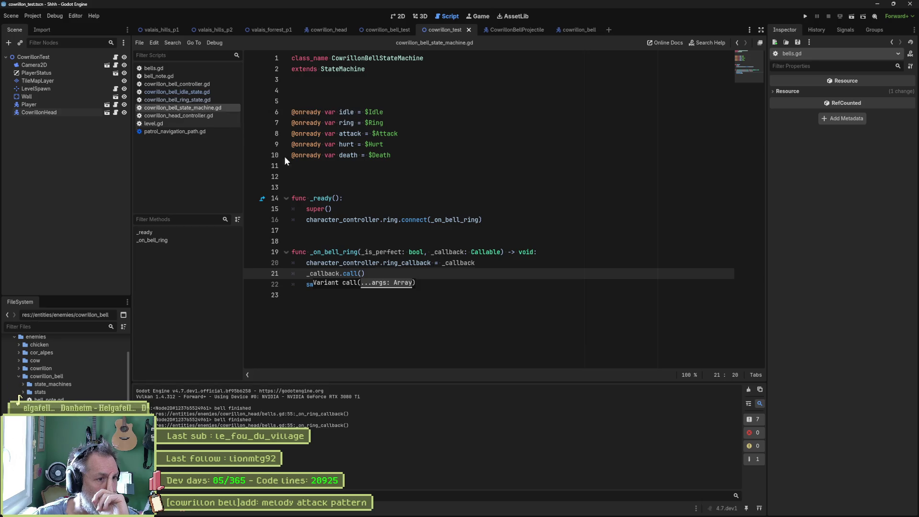
{"action": "left_click", "coordinate": [498, 274]}
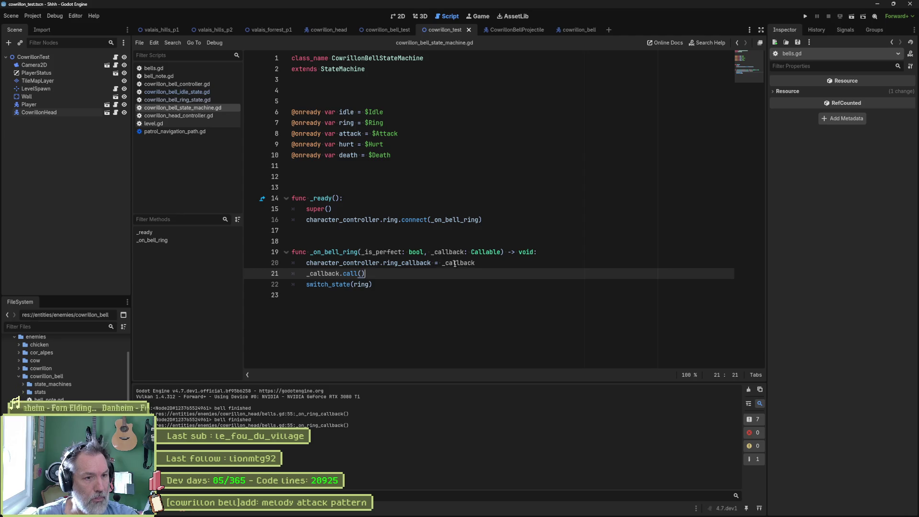
Declare var _is_ringing := false near the top of the script.
{"action": "left_click", "coordinate": [415, 166]}
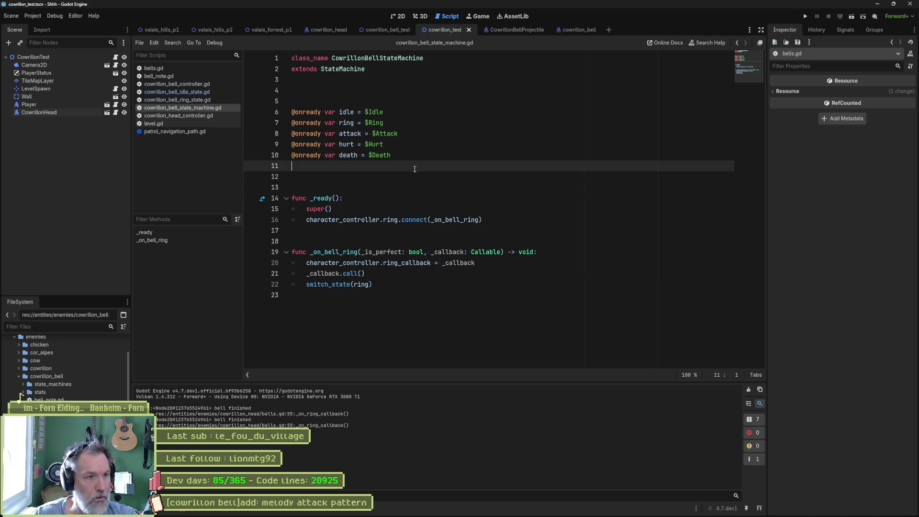
{"action": "key", "text": "Return"}
{"action": "type", "text": "r is_"}
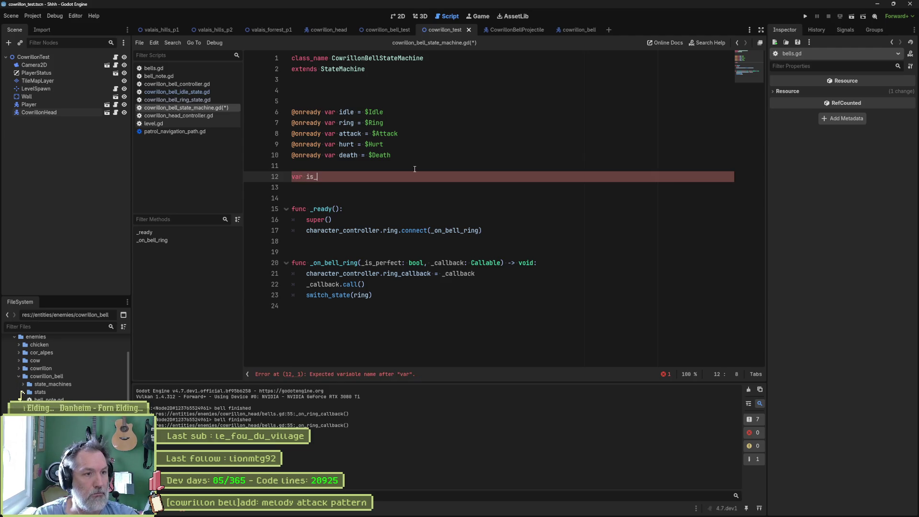
{"action": "key", "text": "BackSpace"}
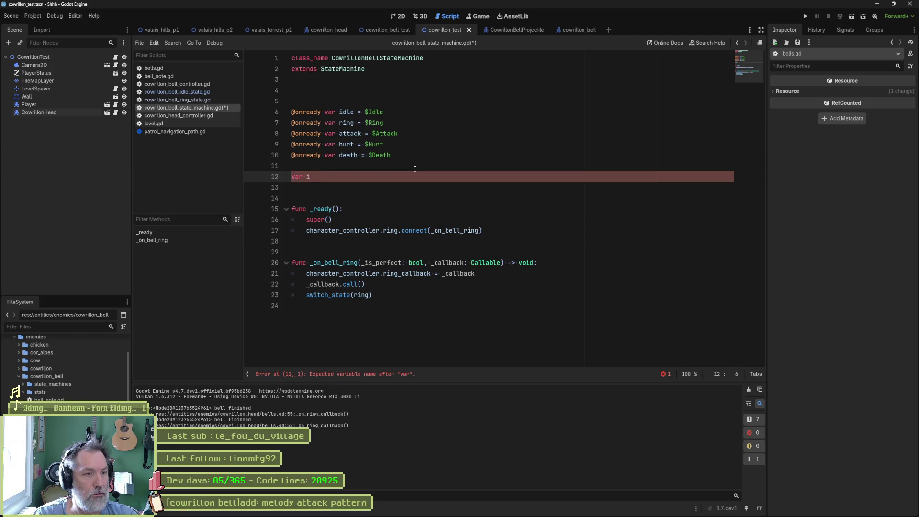
{"action": "key", "text": "BackSpace"}
{"action": "type", "text": "s_ri"}
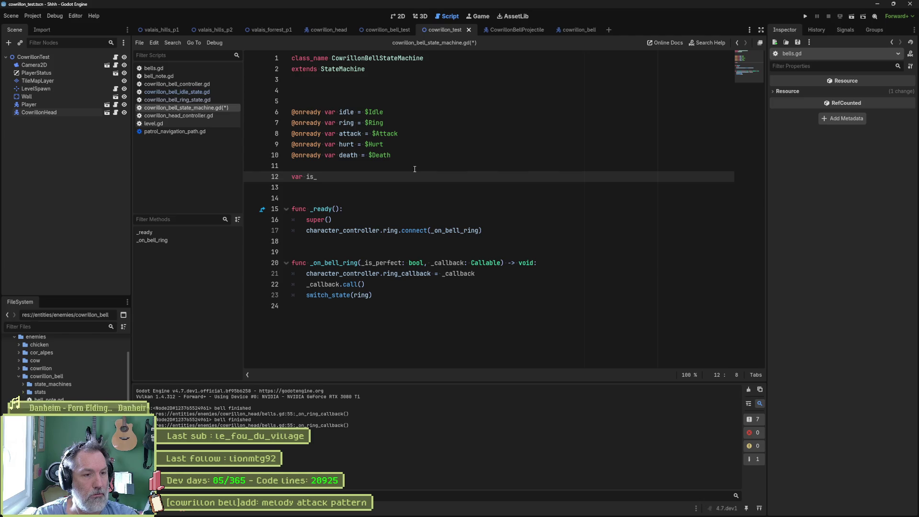
{"action": "type", "text": "nging"}
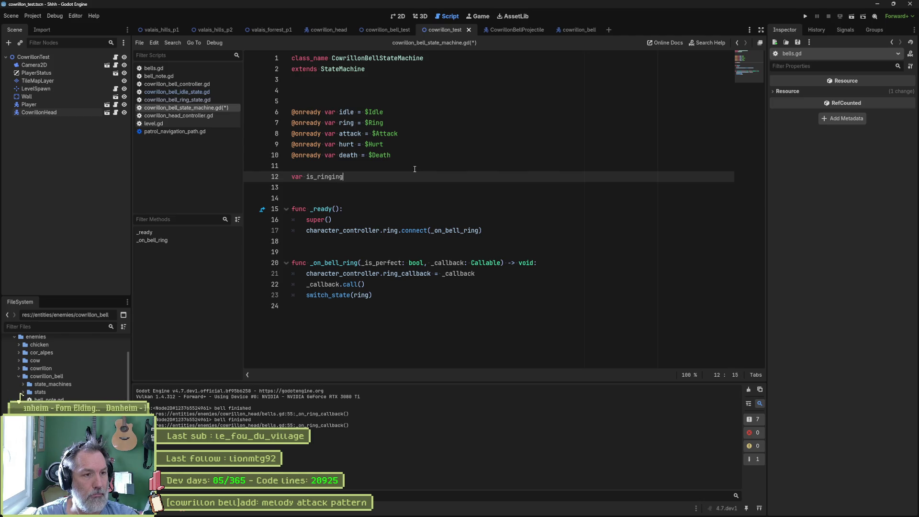
{"action": "type", "text": ":= false"}
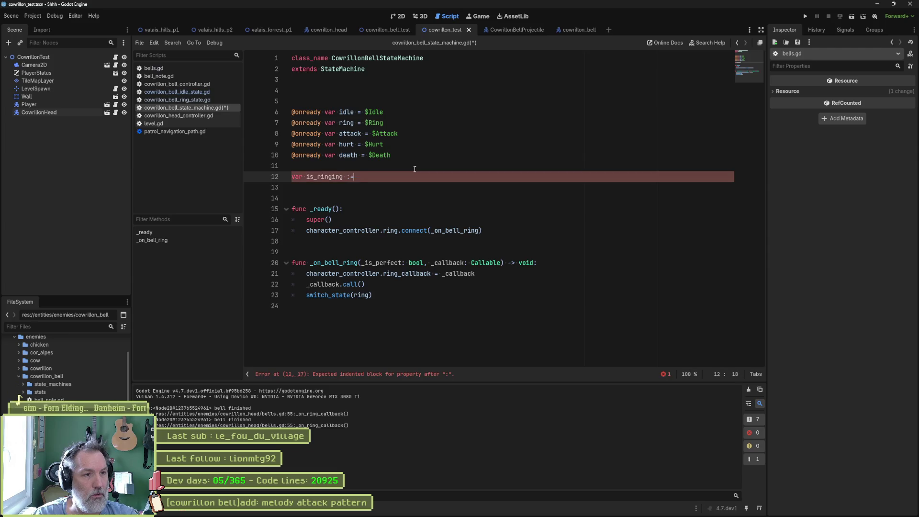
Declare var _ring_start_time_msec: int below it.
{"action": "key", "text": "Return"}
{"action": "type", "text": "var start_"}
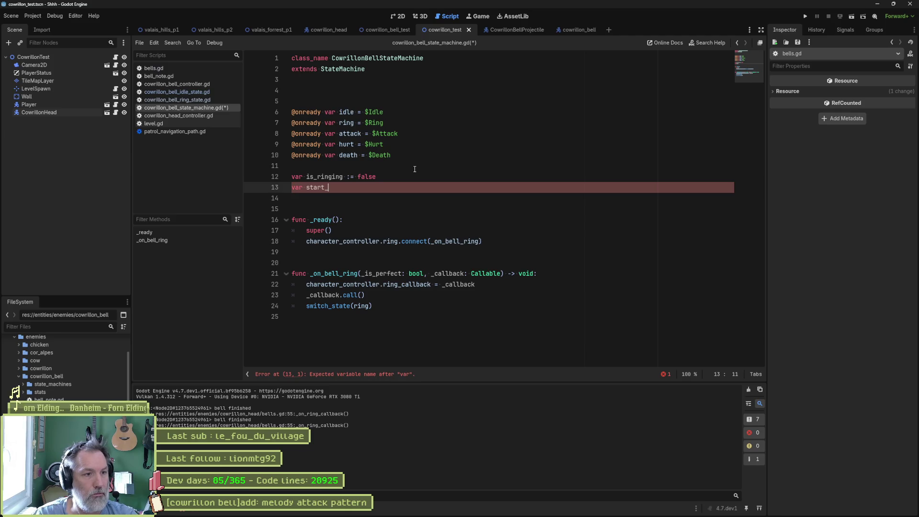
{"action": "key", "text": "ctrl+BackSpace"}
{"action": "type", "text": "_start"}
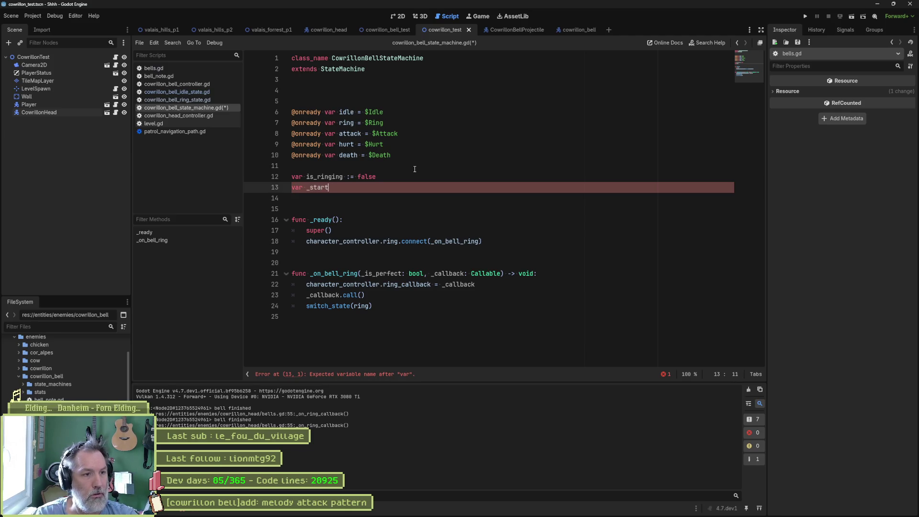
{"action": "key", "text": "BackSpace"}
{"action": "key", "text": "BackSpace"}
{"action": "key", "text": "BackSpace"}
{"action": "key", "text": "BackSpace"}
{"action": "type", "text": "ring_start_time"}
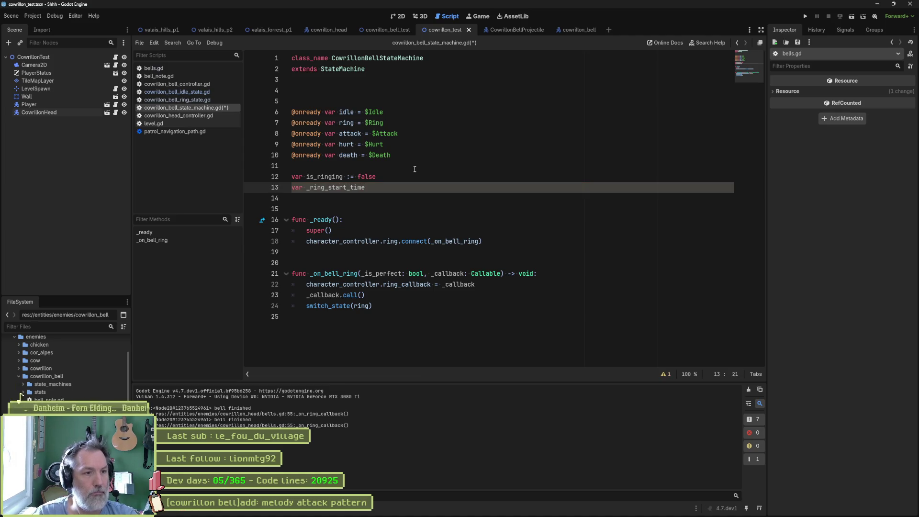
{"action": "type", "text": "_msec :"}
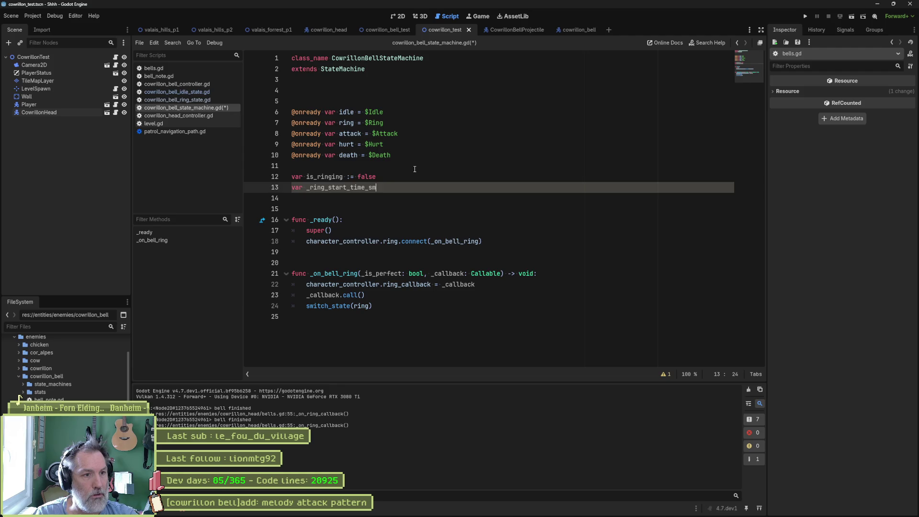
{"action": "type", "text": "int"}
{"action": "key", "text": "Up"}
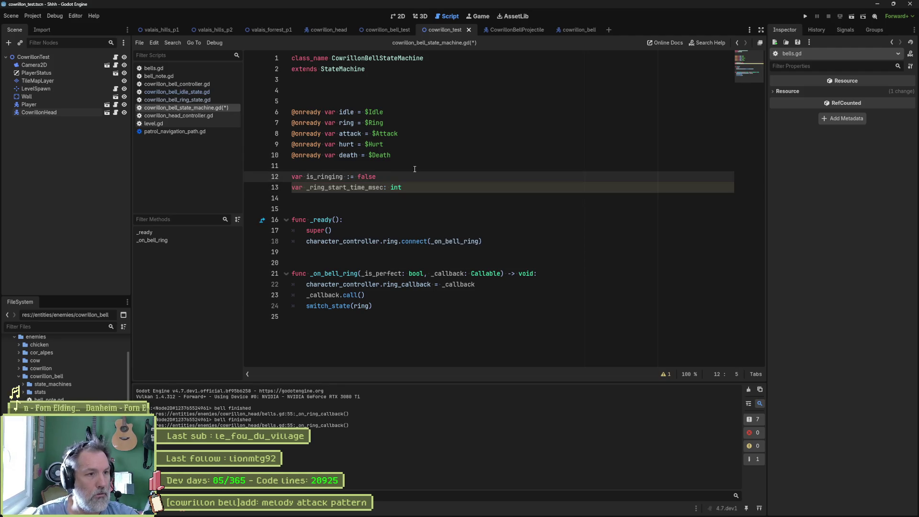
{"action": "type", "text": "_"}
{"action": "left_click", "coordinate": [422, 202]}
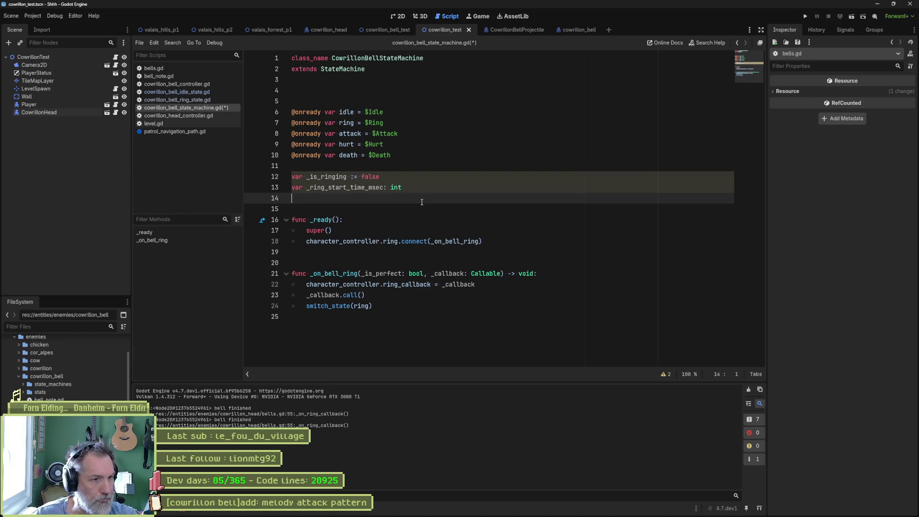
{"action": "type", "text": "#"}
{"action": "key", "text": "Return"}
{"action": "left_click", "coordinate": [455, 197]}
{"action": "key", "text": "BackSpace"}
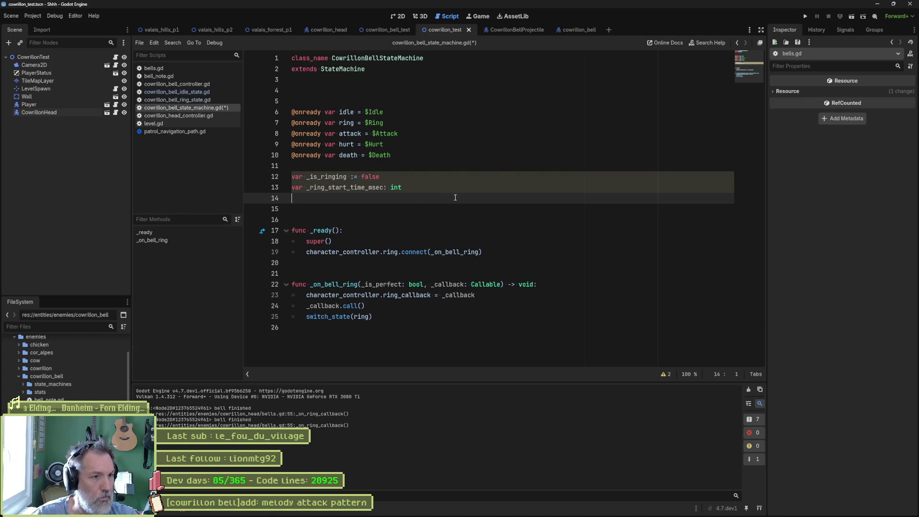
After the callback call in _on_bell_ring, set _is_ringing = true and _ring_start_time_msec = Time.get_ticks_msec().
{"action": "left_click", "coordinate": [496, 252]}
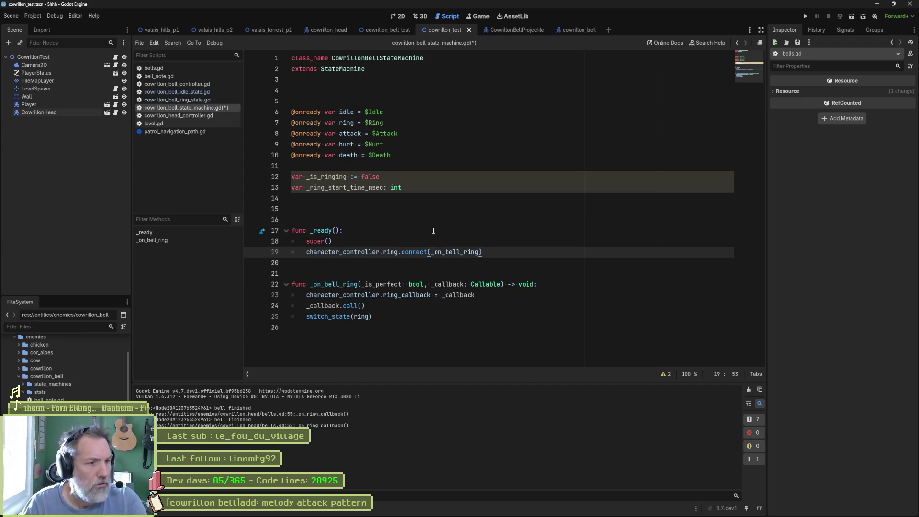
{"action": "left_click", "coordinate": [508, 315]}
{"action": "key", "text": "Up"}
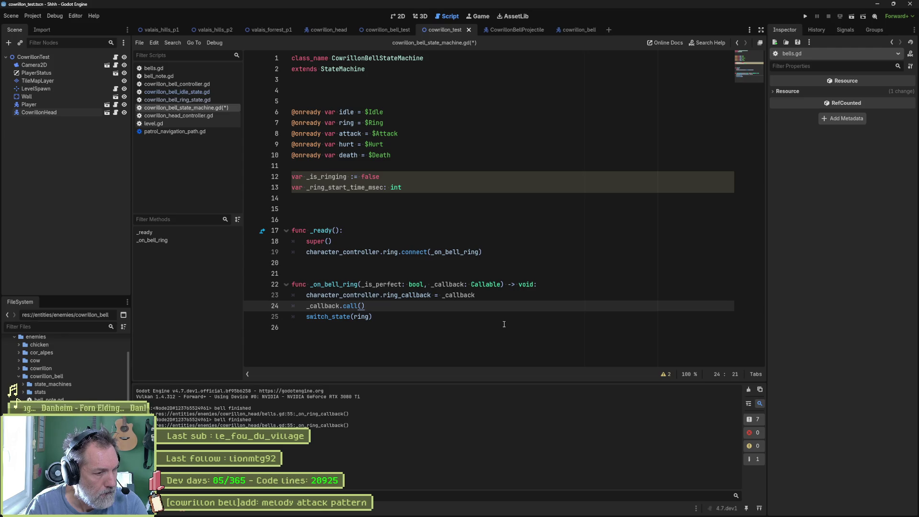
{"action": "key", "text": "Return"}
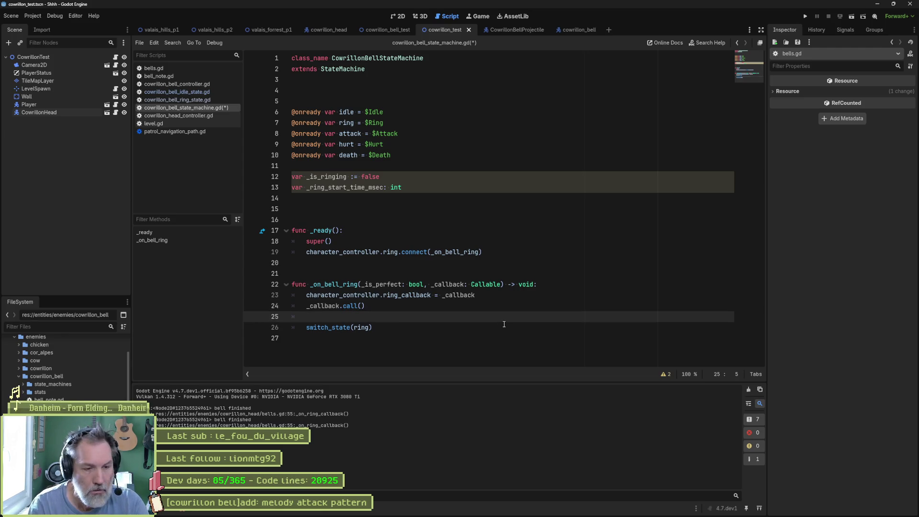
{"action": "type", "text": "is"}
{"action": "key", "text": "Down"}
{"action": "key", "text": "Return"}
{"action": "type", "text": "true"}
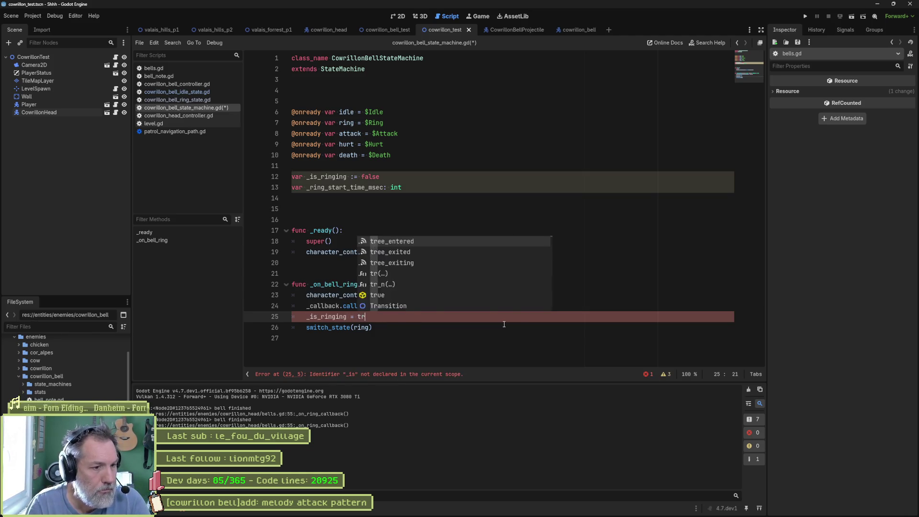
{"action": "key", "text": "Return"}
{"action": "type", "text": "_rin"}
{"action": "key", "text": "Return"}
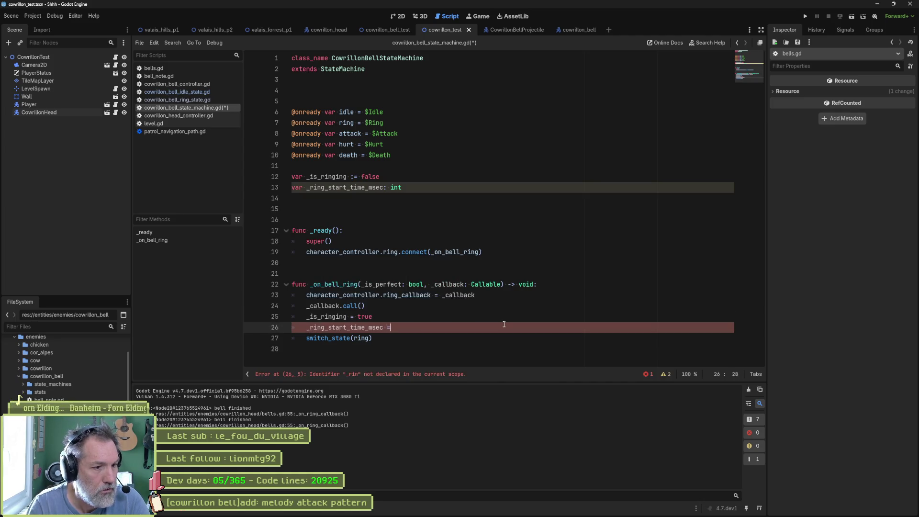
{"action": "type", "text": "Time.mse"}
{"action": "key", "text": "Return"}
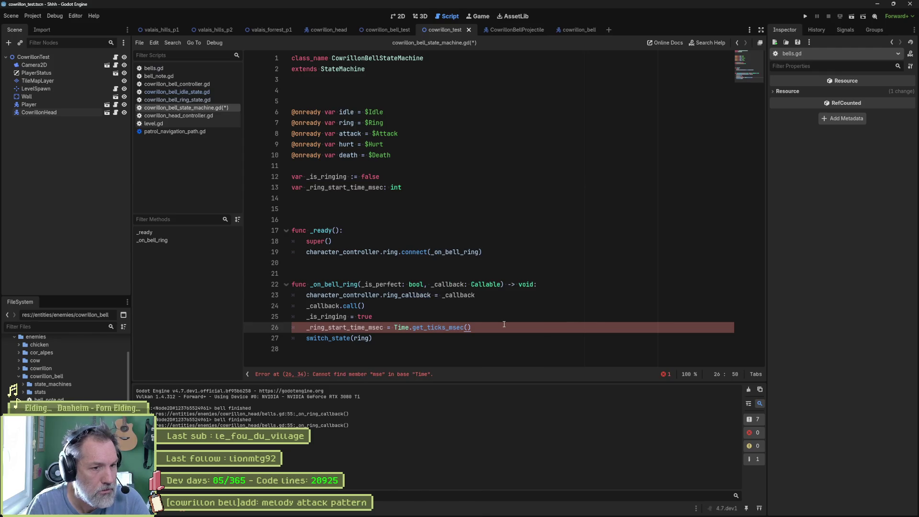
{"action": "left_click", "coordinate": [450, 269]}
Add func _process(_delta) above _on_bell_ring with an 'if _is_ringing:' block.
{"action": "key", "text": "Return"}
{"action": "key", "text": "Return"}
{"action": "key", "text": "Return"}
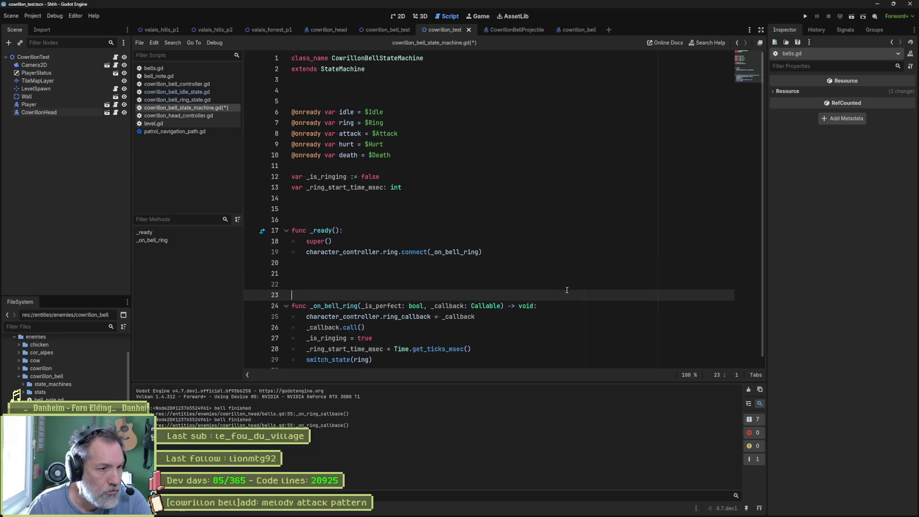
{"action": "key", "text": "Up"}
{"action": "key", "text": "Up"}
{"action": "type", "text": "func "}
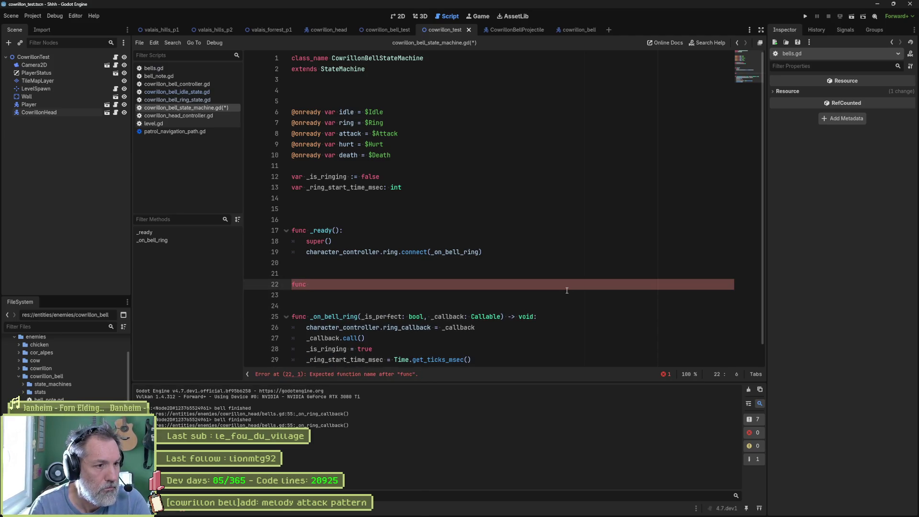
{"action": "type", "text": "_pro"}
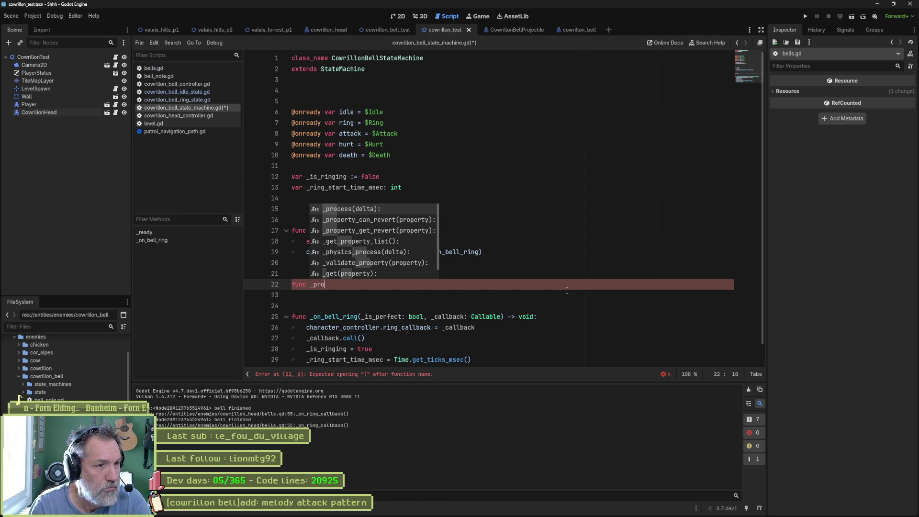
{"action": "key", "text": "Return"}
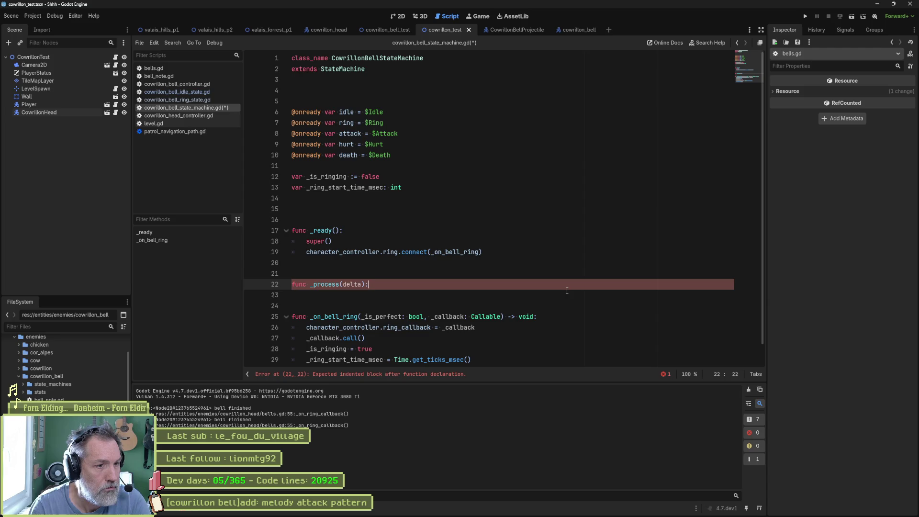
{"action": "type", "text": "_"}
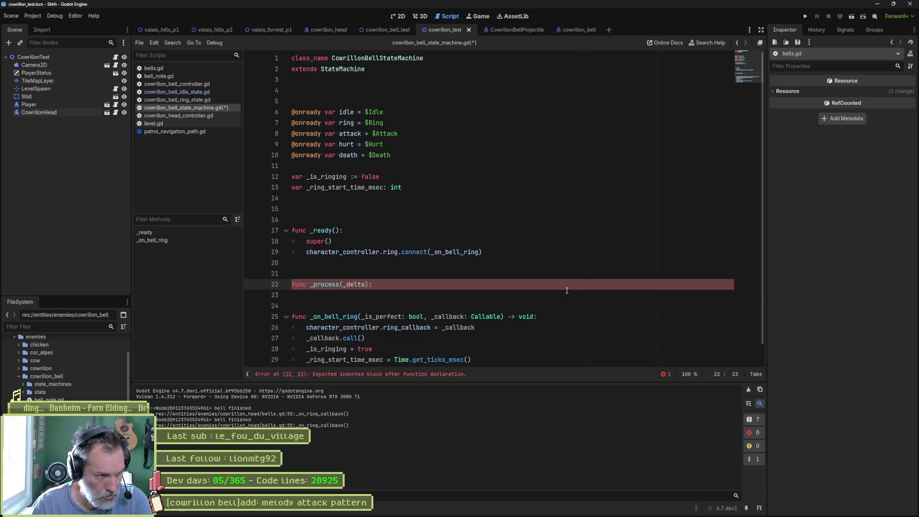
{"action": "key", "text": "Return"}
{"action": "type", "text": "if _isr"}
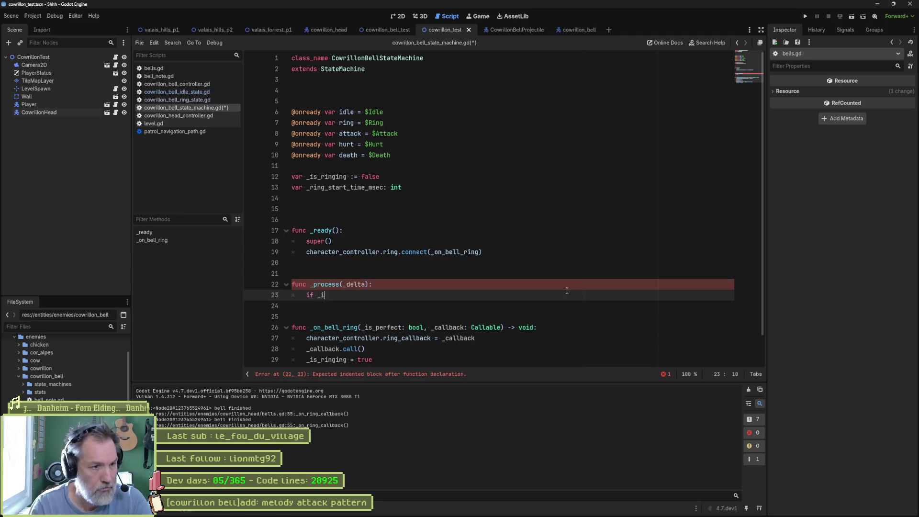
{"action": "key", "text": "Return"}
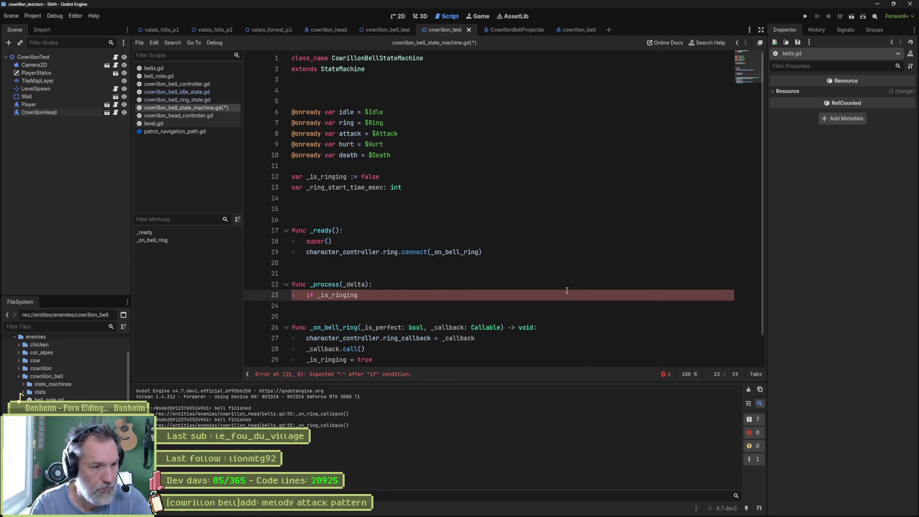
{"action": "type", "text": ":"}
Inside it, start 'if Time.get_ticks_msec() > _ring_start_time_msec +' and select _on_bell_ring.
{"action": "key", "text": "Return"}
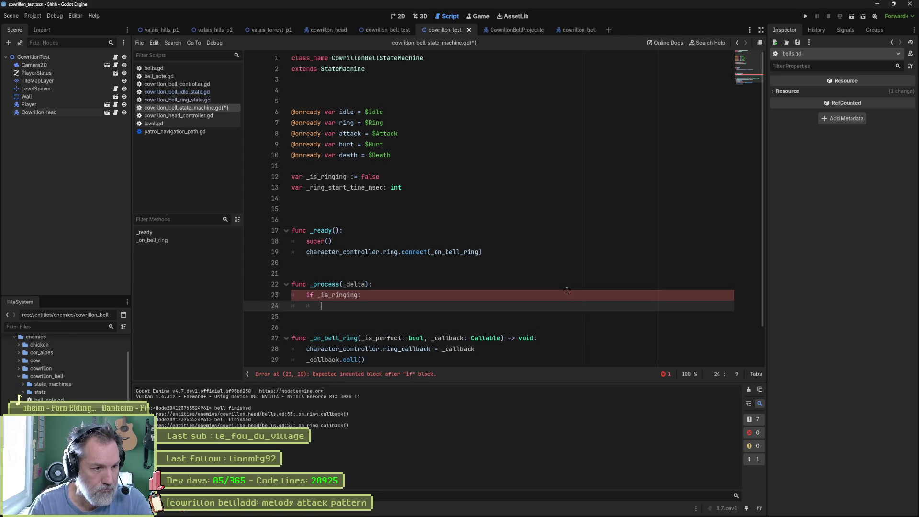
{"action": "type", "text": "if "}
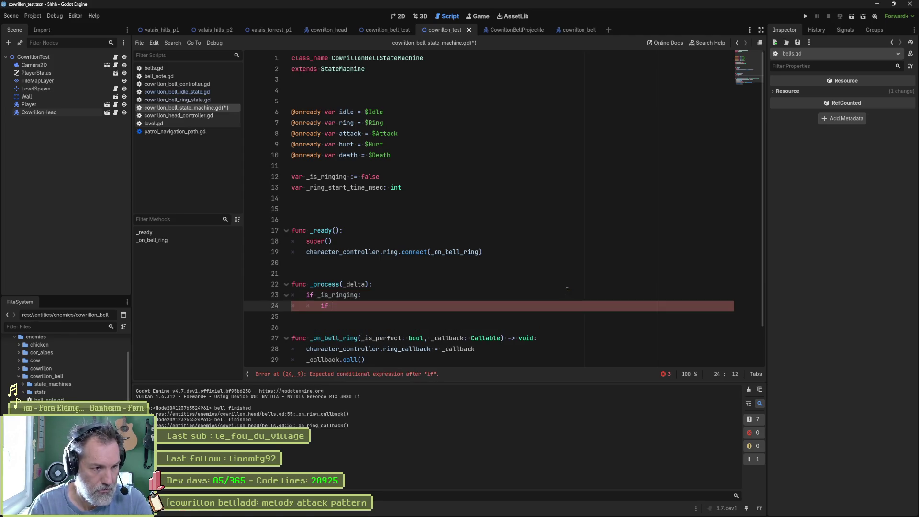
{"action": "type", "text": "Time.get"}
{"action": "key", "text": "Return"}
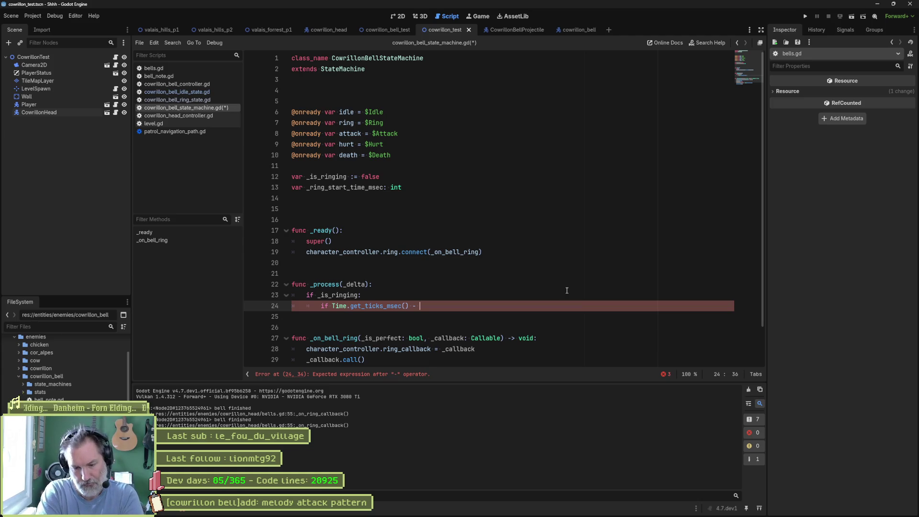
{"action": "key", "text": "BackSpace"}
{"action": "key", "text": "BackSpace"}
{"action": "type", "text": "> _ring_start_time_msec +"}
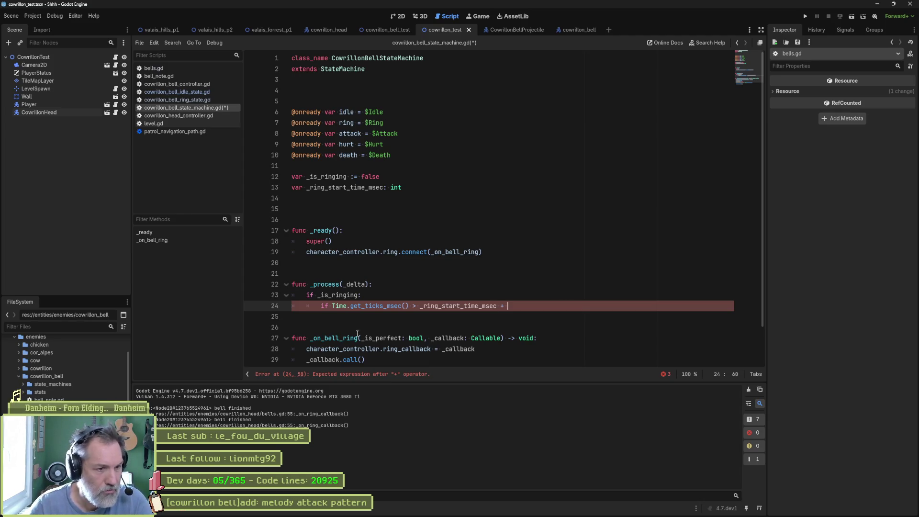
{"action": "double_click", "coordinate": [334, 338]}
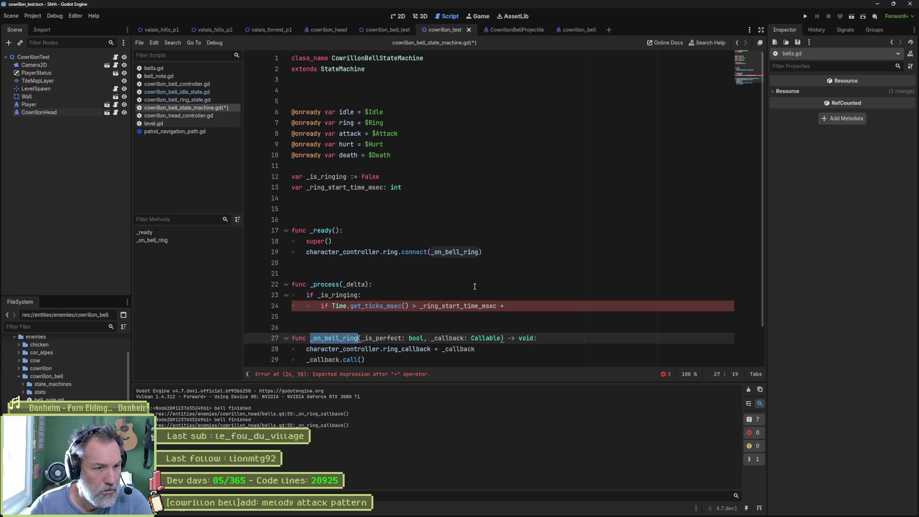
{"action": "scroll", "coordinate": [475, 286], "scroll_direction": "down", "scroll_amount": 1}
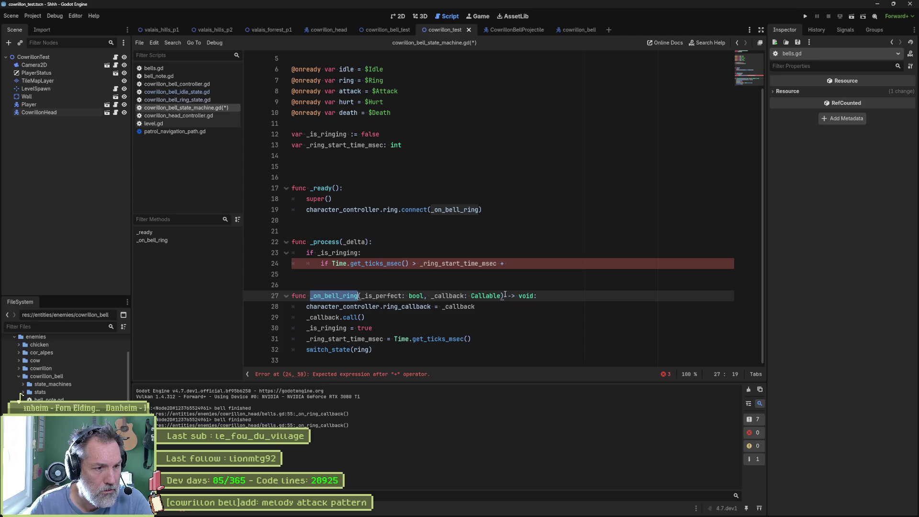
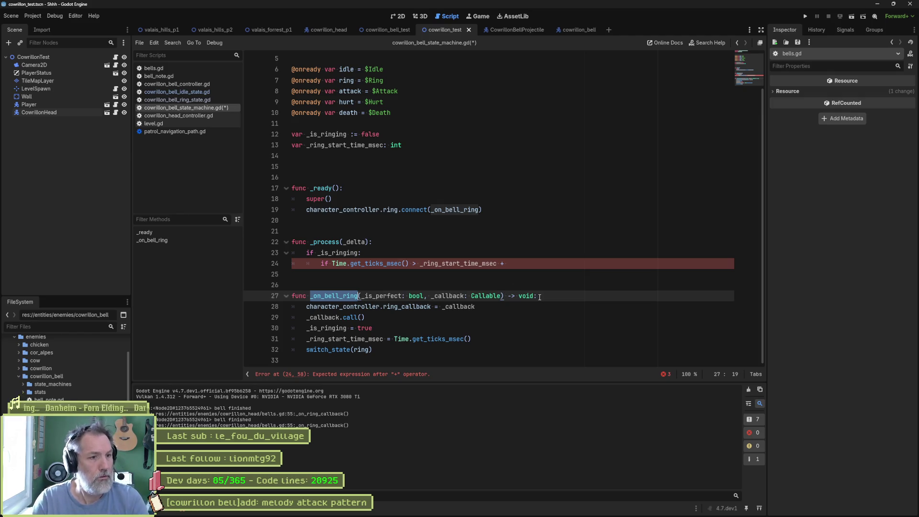
Open bells.gd via the Scripts list to view _play_melody's ring emit call.
{"action": "left_click", "coordinate": [500, 297]}
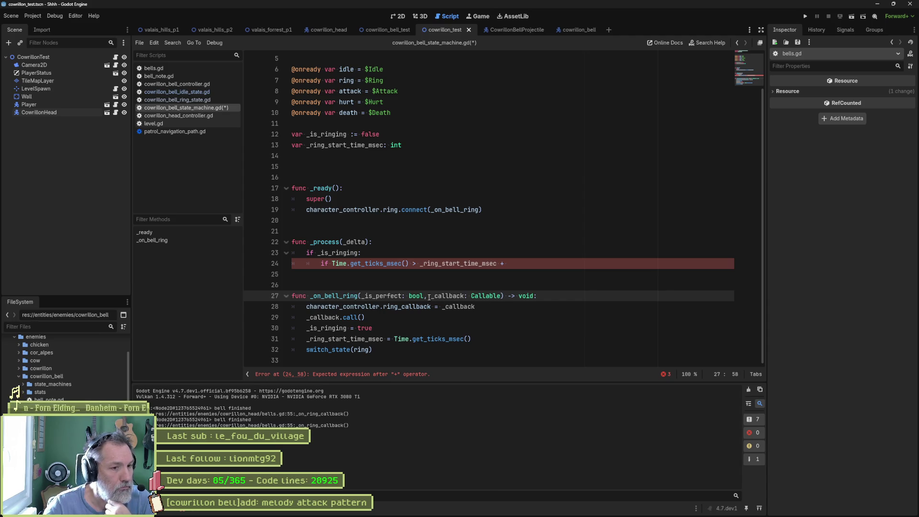
{"action": "mouse_move", "coordinate": [425, 295]}
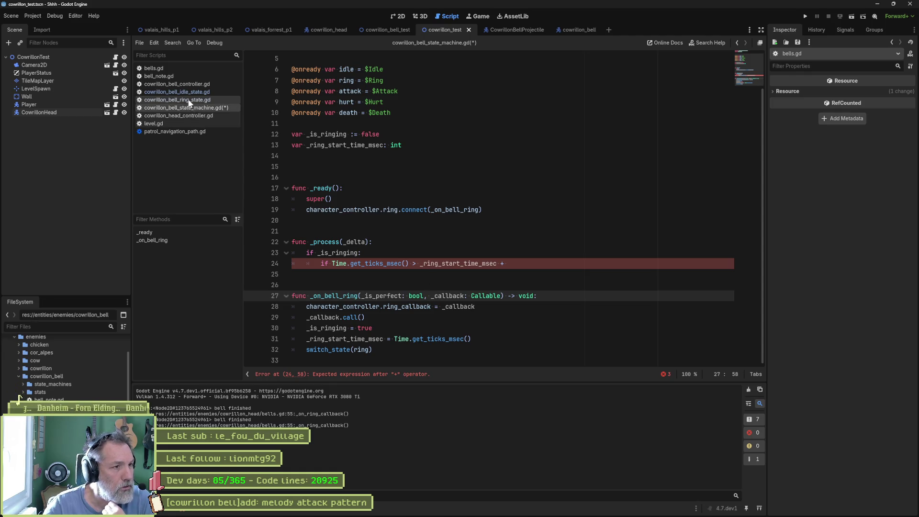
{"action": "left_click", "coordinate": [186, 84]}
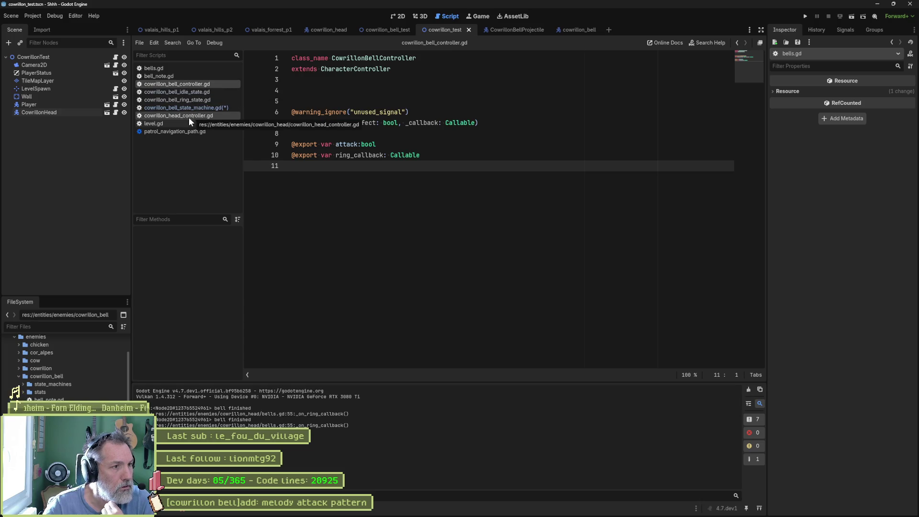
{"action": "left_click", "coordinate": [180, 70]}
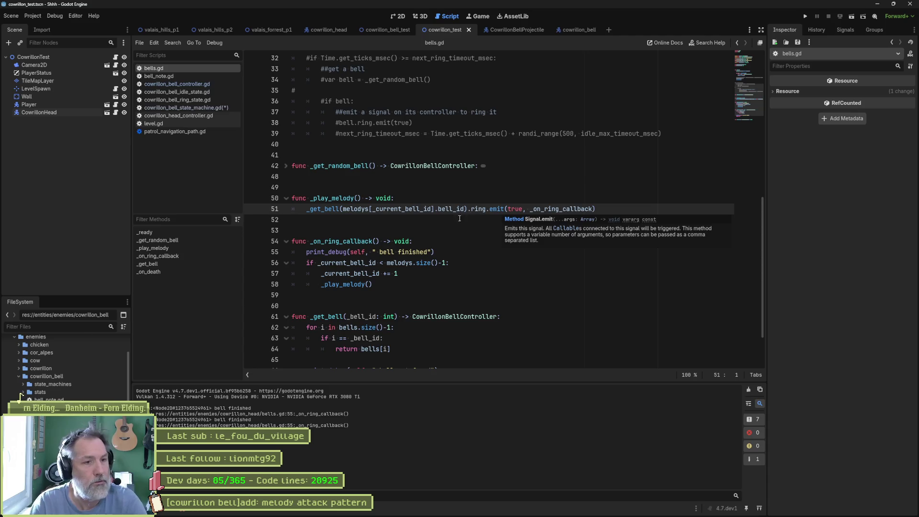
Add melodys[_current_bell_id].duration_msec as an extra ring emit argument, then jump to ring's definition.
{"action": "left_click_drag", "start_coordinate": [344, 211], "coordinate": [466, 211]}
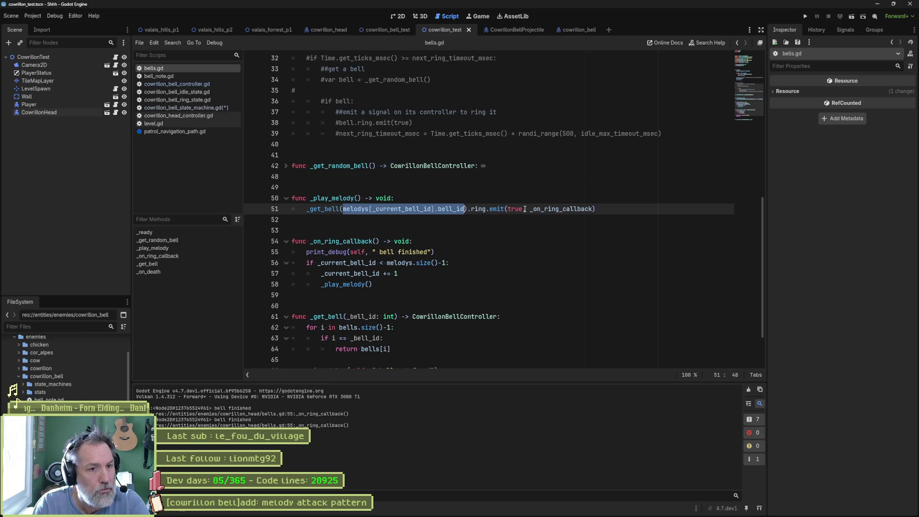
{"action": "key", "text": "ctrl+c"}
{"action": "left_click", "coordinate": [525, 210]}
{"action": "type", "text": ","}
{"action": "key", "text": "ctrl+v"}
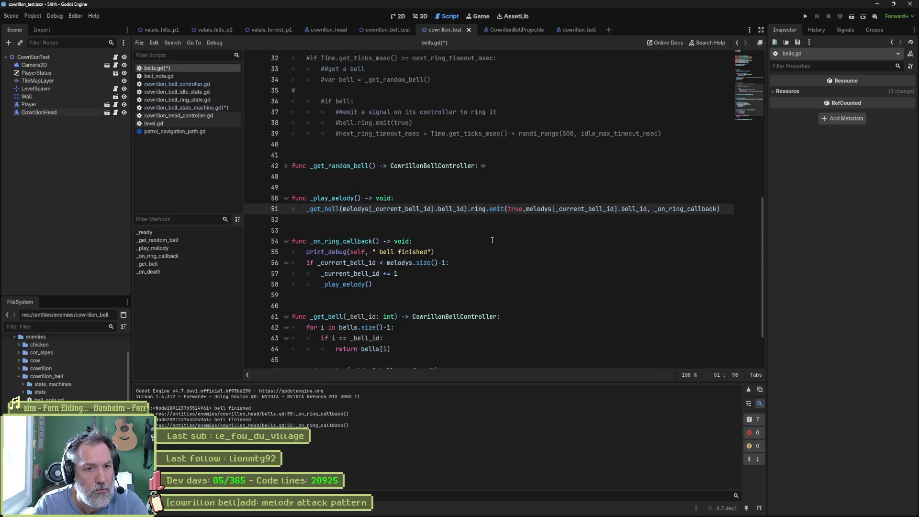
{"action": "key", "text": "ctrl+BackSpace"}
{"action": "type", "text": "du"}
{"action": "key", "text": "Return"}
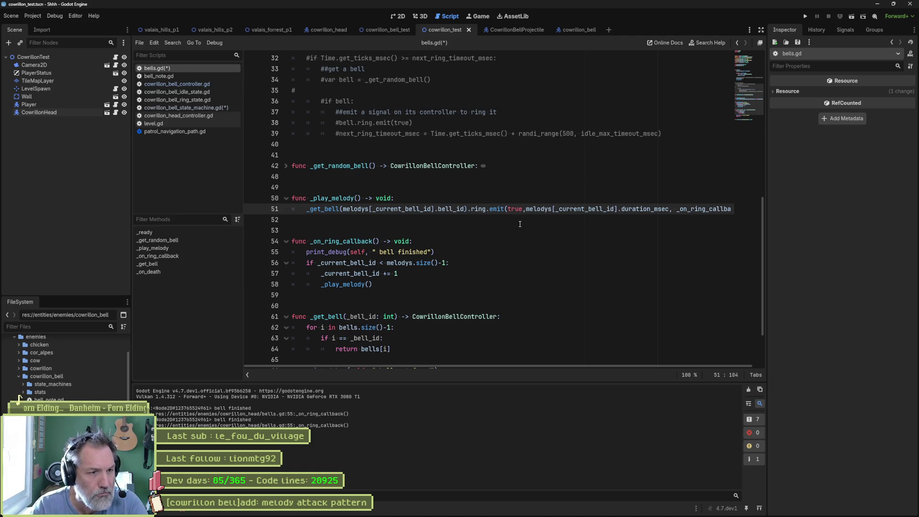
{"action": "left_click", "coordinate": [482, 210], "text": "ctrl"}
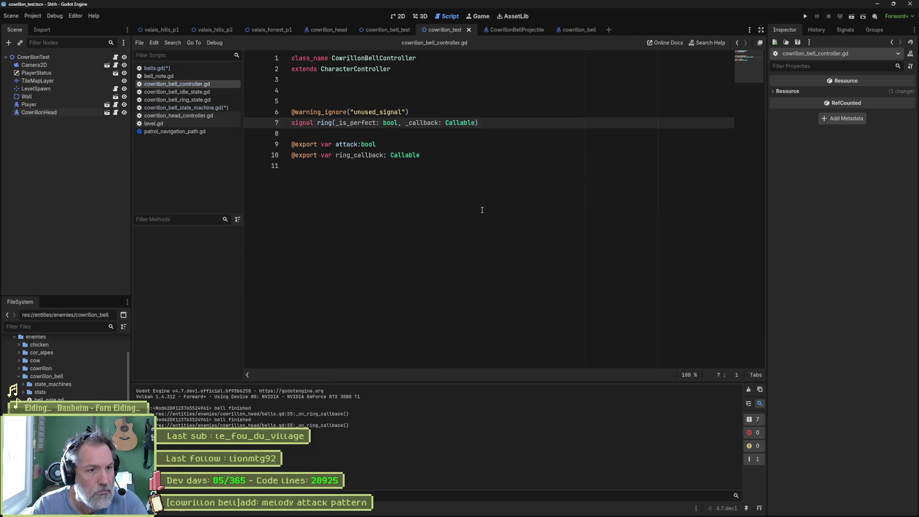
Add ', _ring_duration_msec: int' to the ring signal declaration and save the controller script.
{"action": "left_click", "coordinate": [398, 123]}
{"action": "type", "text": ", "}
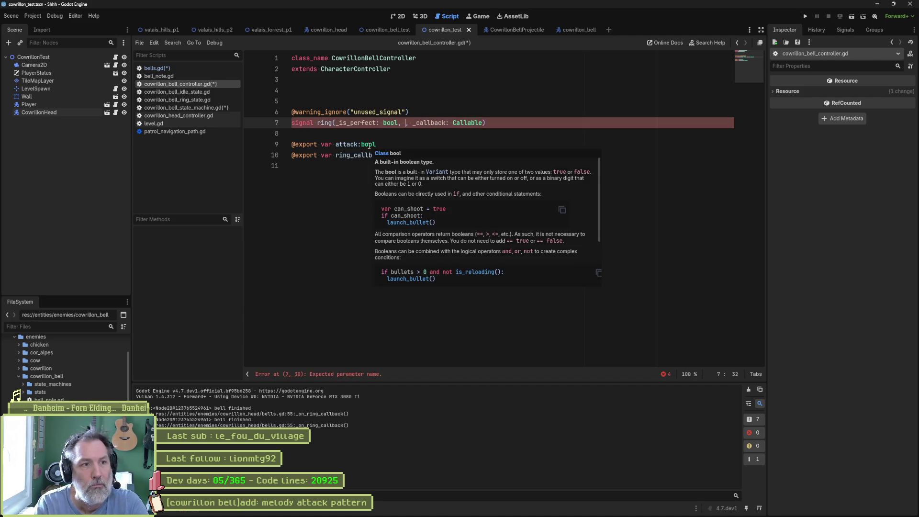
{"action": "type", "text": "_ring_duration"}
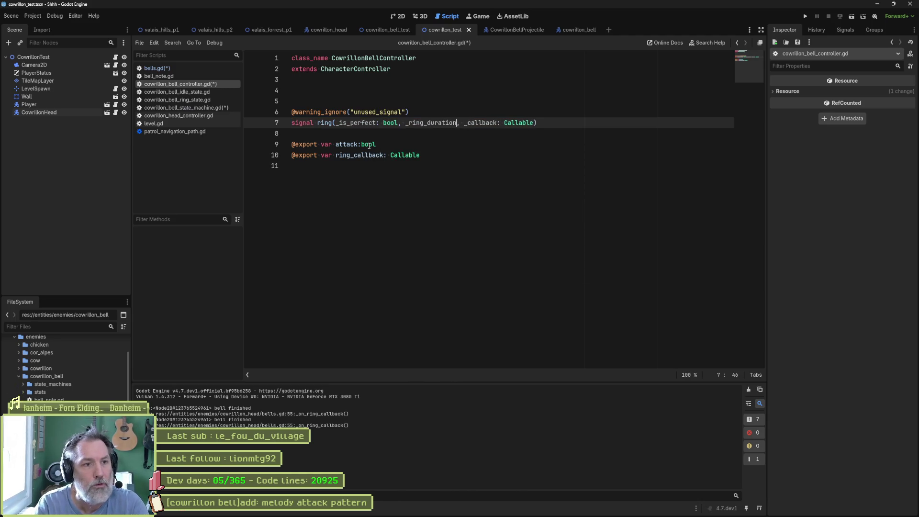
{"action": "type", "text": "_msec: "}
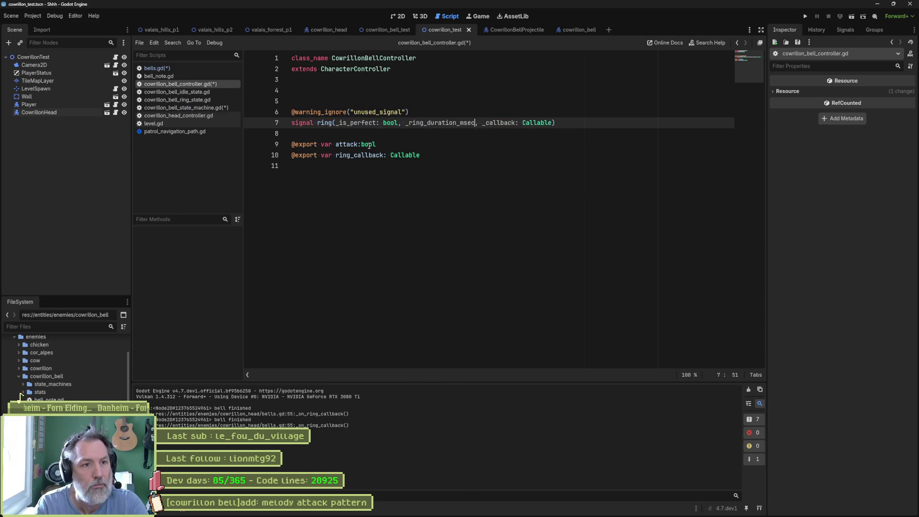
{"action": "type", "text": "int"}
{"action": "key", "text": "ctrl+s"}
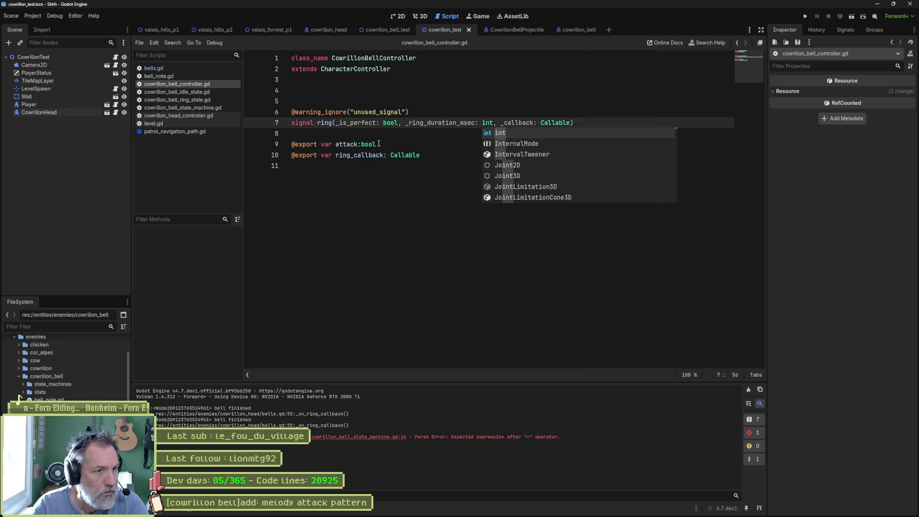
{"action": "key", "text": "ctrl+w"}
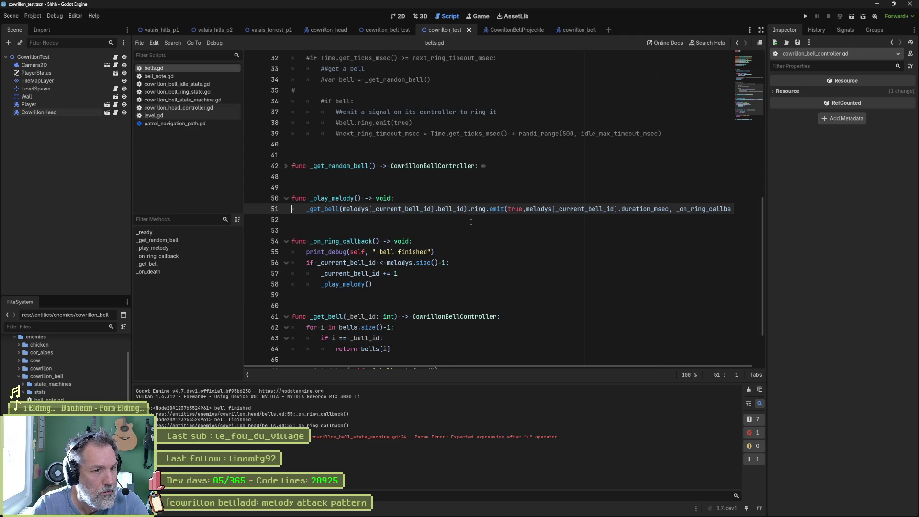
{"action": "left_click", "coordinate": [524, 209]}
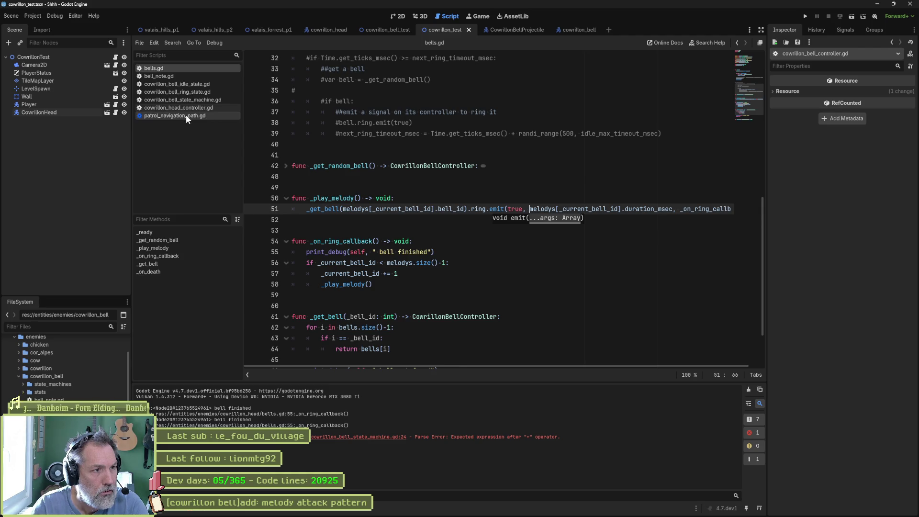
Close patrol_navigation_path.gd and cowrillon_head_controller.gd, then open cowrillon_bell_state_machine.gd.
{"action": "middle_click", "coordinate": [185, 114]}
{"action": "left_click", "coordinate": [193, 110]}
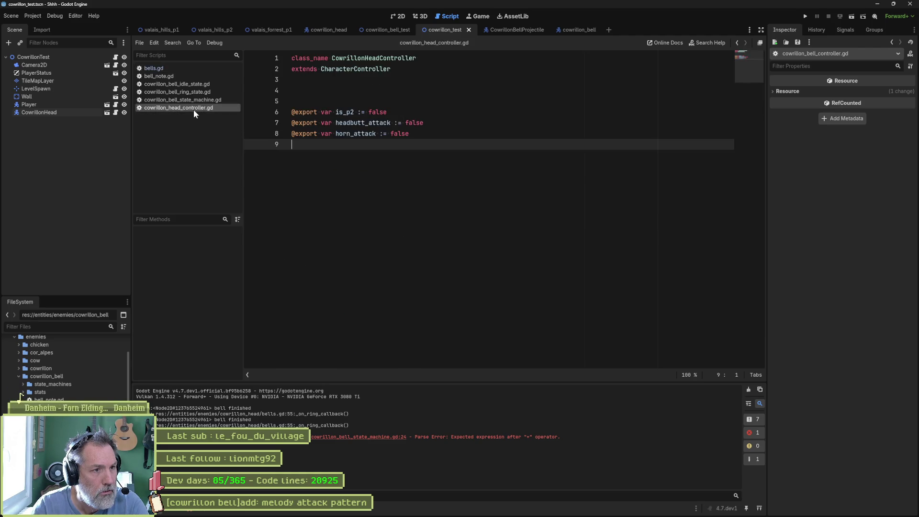
{"action": "middle_click", "coordinate": [195, 107]}
{"action": "left_click", "coordinate": [196, 99]}
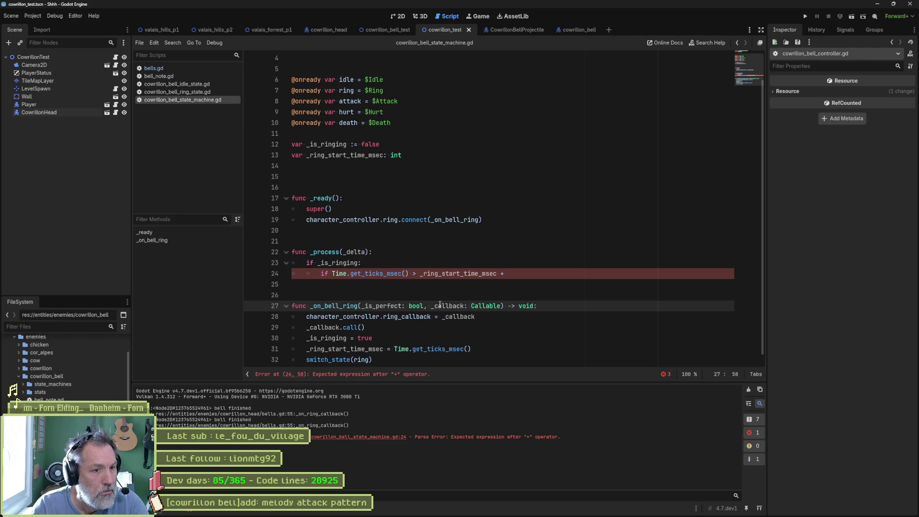
Add a duration_msec int parameter to _on_bell_ring and declare var _ring_duration_msec: int.
{"action": "type", "text": ", _rin"}
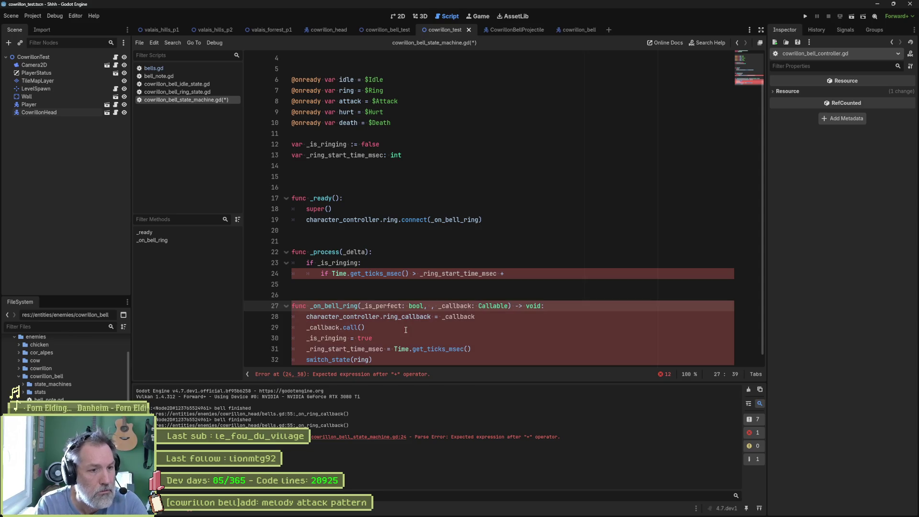
{"action": "type", "text": "g_duration_ms"}
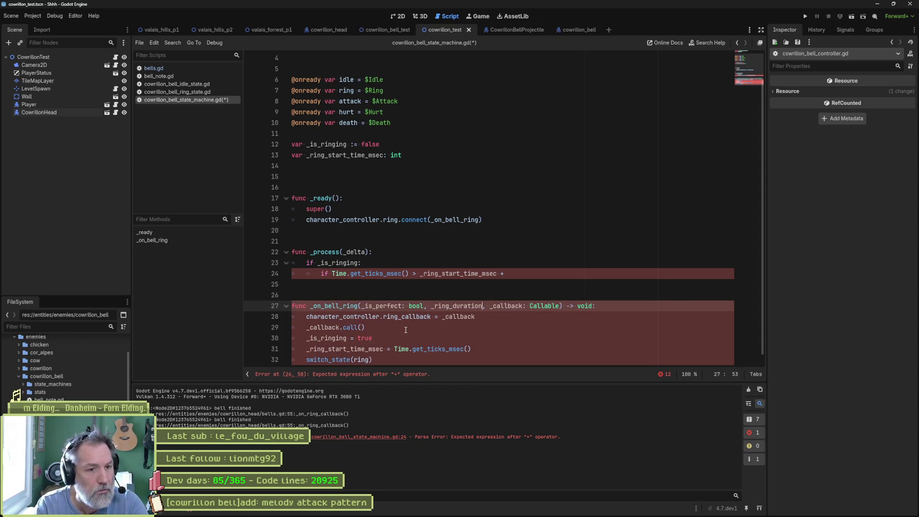
{"action": "type", "text": "ec: int"}
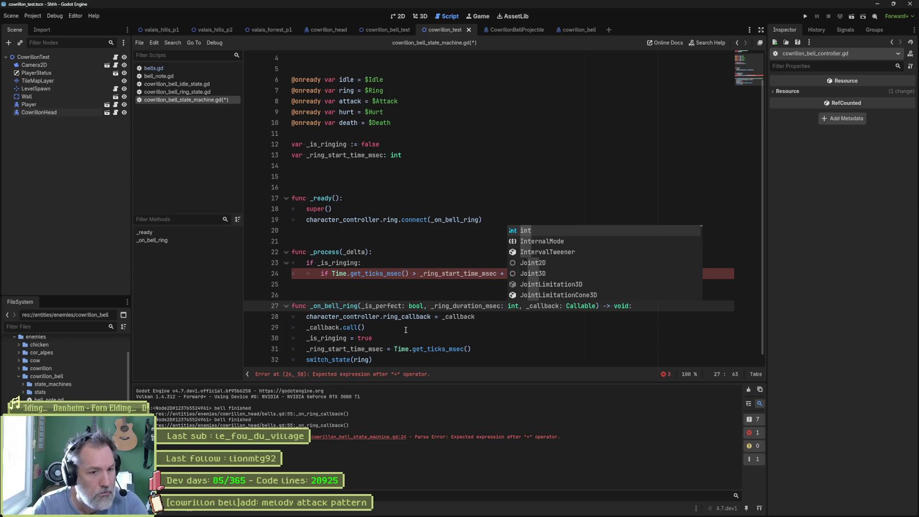
{"action": "double_click", "coordinate": [465, 297]}
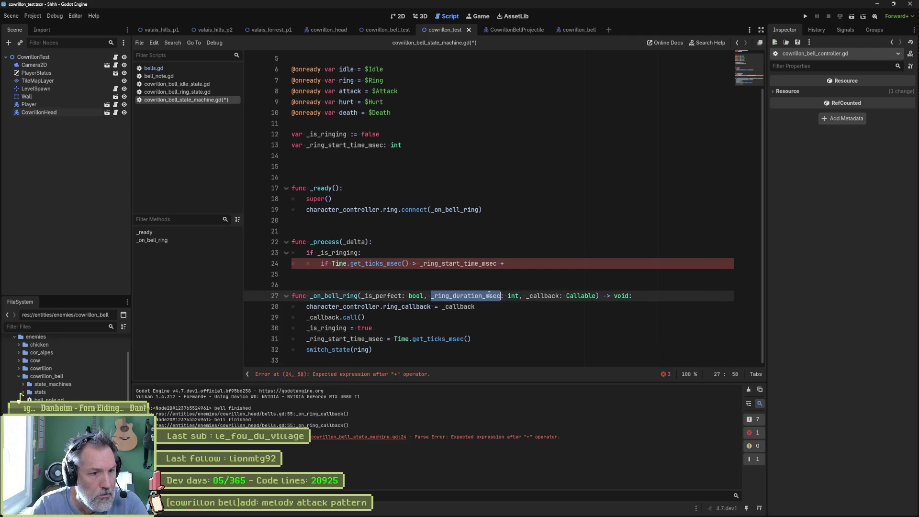
{"action": "left_click", "coordinate": [419, 147]}
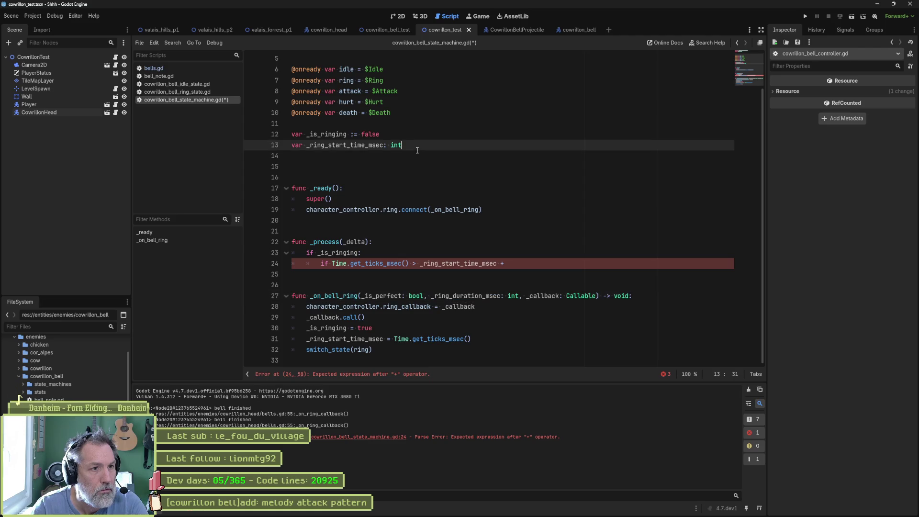
{"action": "key", "text": "Return"}
{"action": "type", "text": "var _ring_d"}
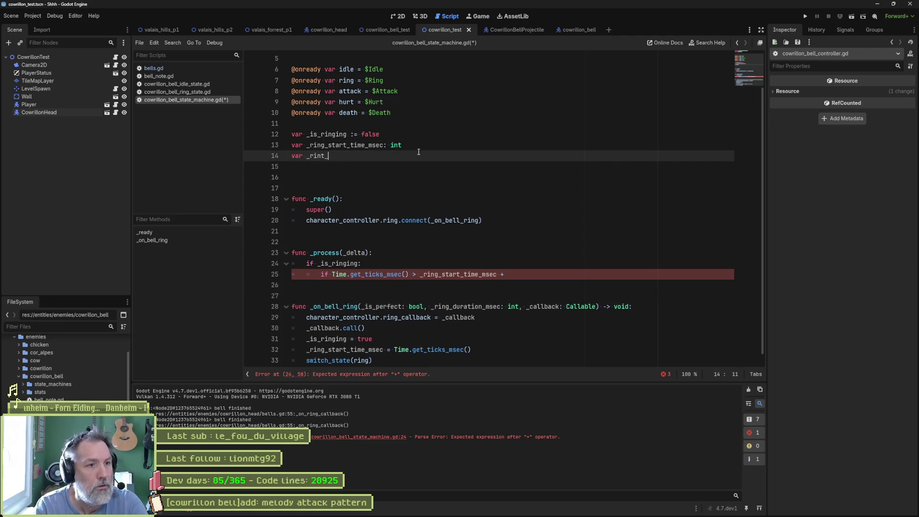
{"action": "type", "text": "uration"}
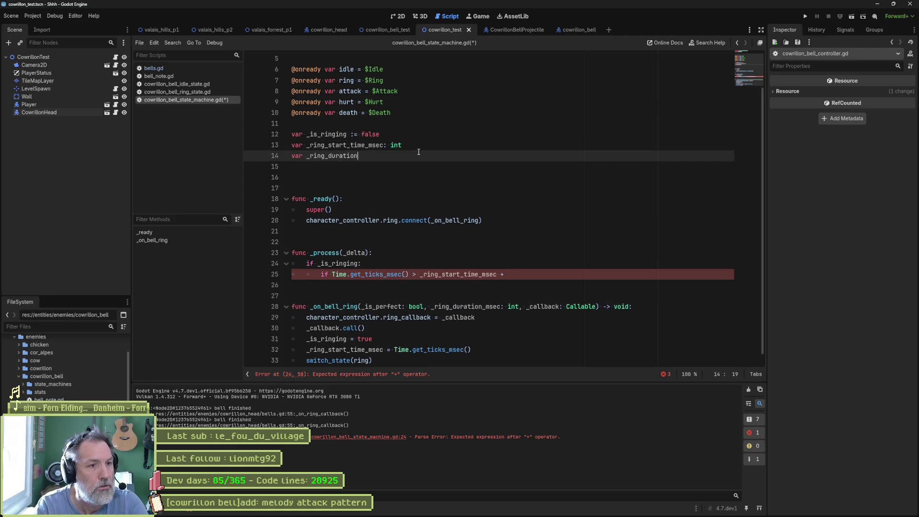
{"action": "type", "text": "_msec: int"}
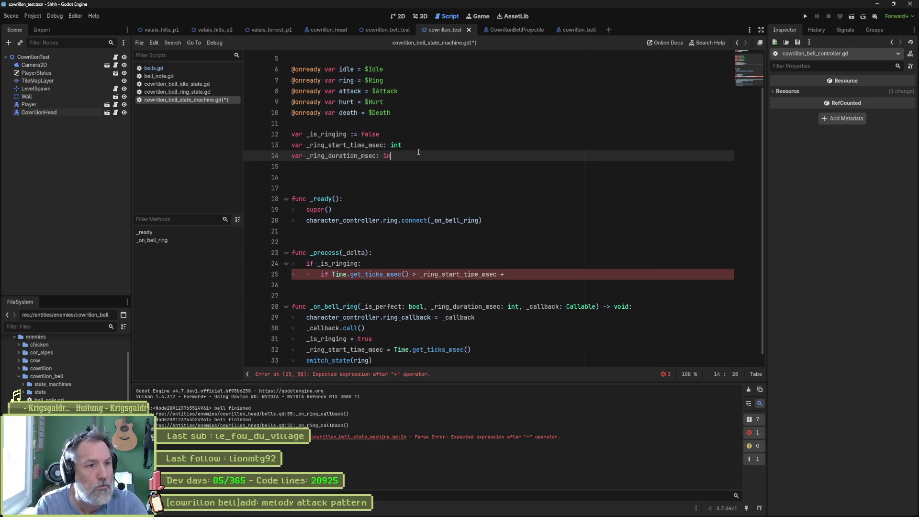
{"action": "left_click", "coordinate": [460, 294]}
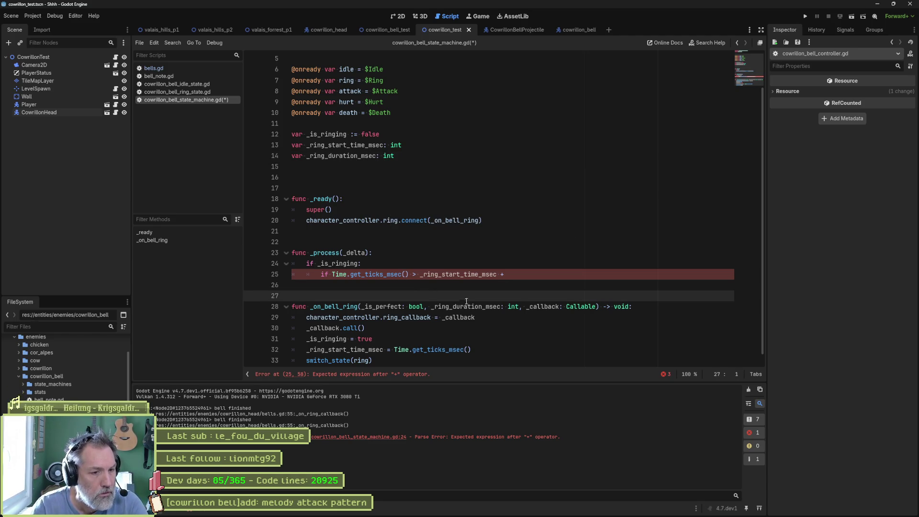
Rename the parameter to ring_duration_msec and assign _ring_duration_msec = ring_duration_msec in _on_bell_ring.
{"action": "left_click", "coordinate": [434, 307]}
{"action": "key", "text": "BackSpace"}
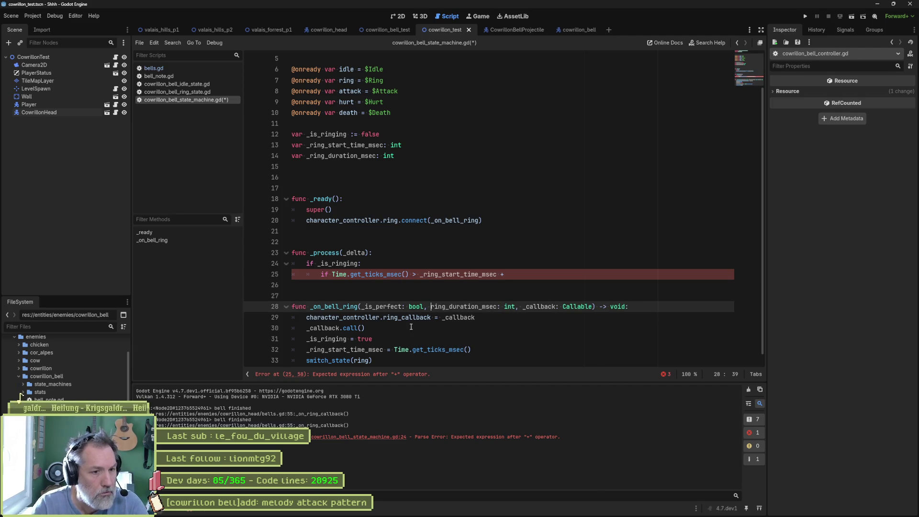
{"action": "key", "text": "Return"}
{"action": "type", "text": "_ring"}
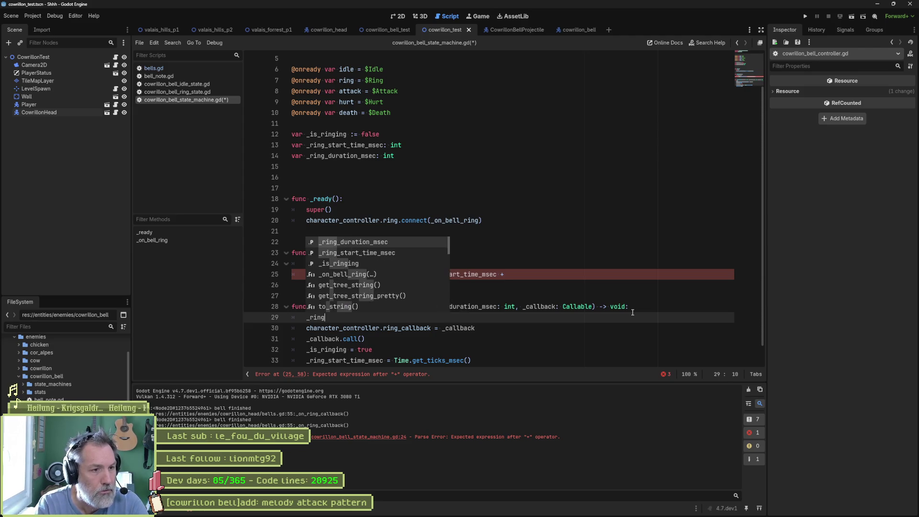
{"action": "key", "text": "Return"}
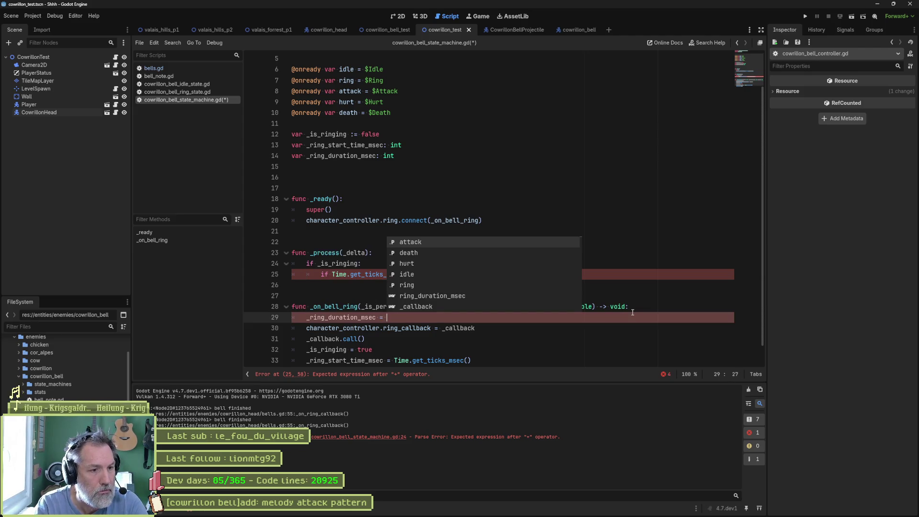
{"action": "type", "text": "ring"}
{"action": "key", "text": "Return"}
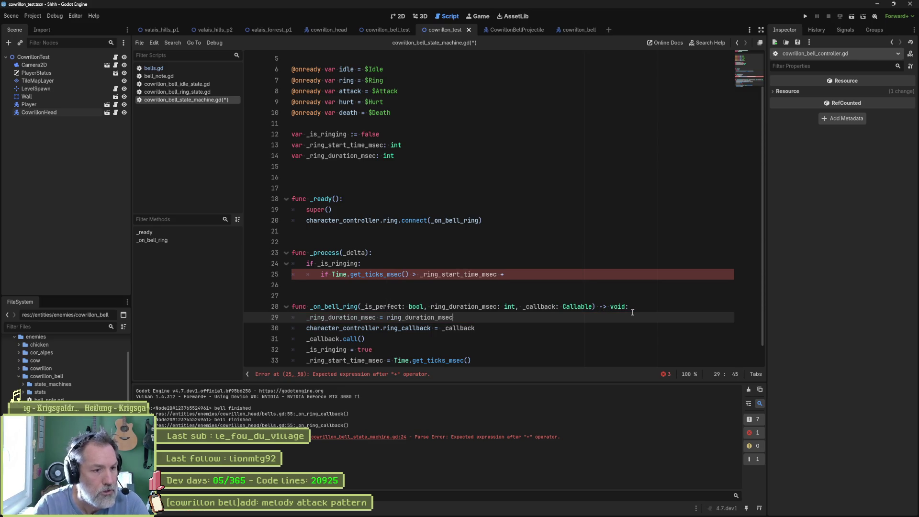
{"action": "scroll", "coordinate": [507, 327], "scroll_direction": "down", "scroll_amount": 1}
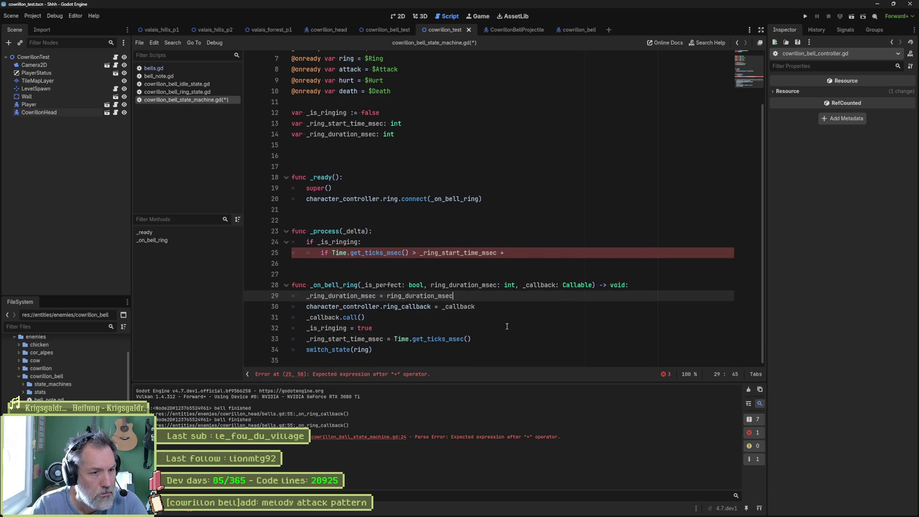
{"action": "left_click", "coordinate": [492, 306]}
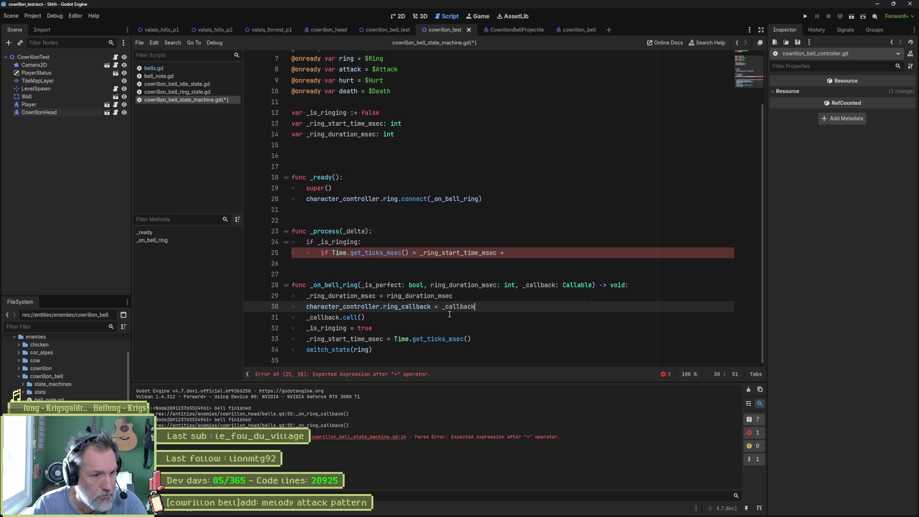
Remove the controller ring_callback assignment, add super(_delta) inside _process, and save.
{"action": "key", "text": "ctrl+x"}
{"action": "left_click", "coordinate": [418, 234]}
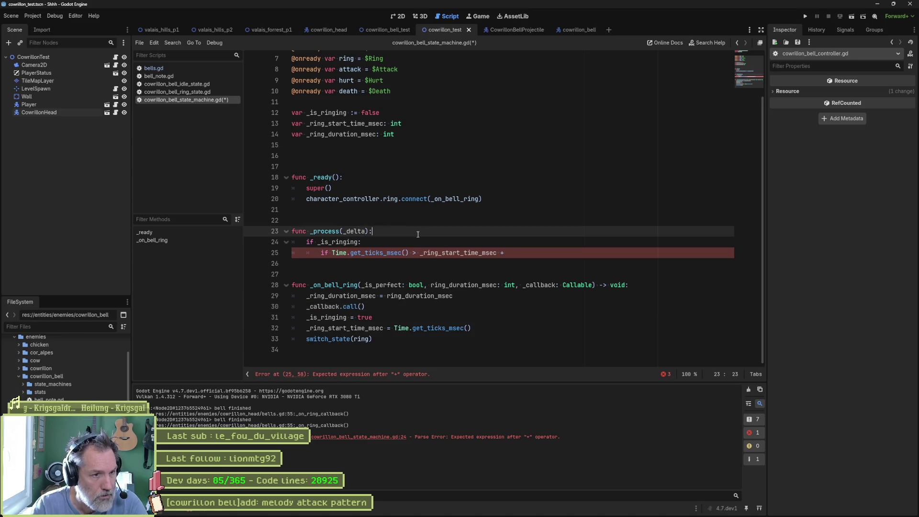
{"action": "key", "text": "Return"}
{"action": "type", "text": "super(_delta"}
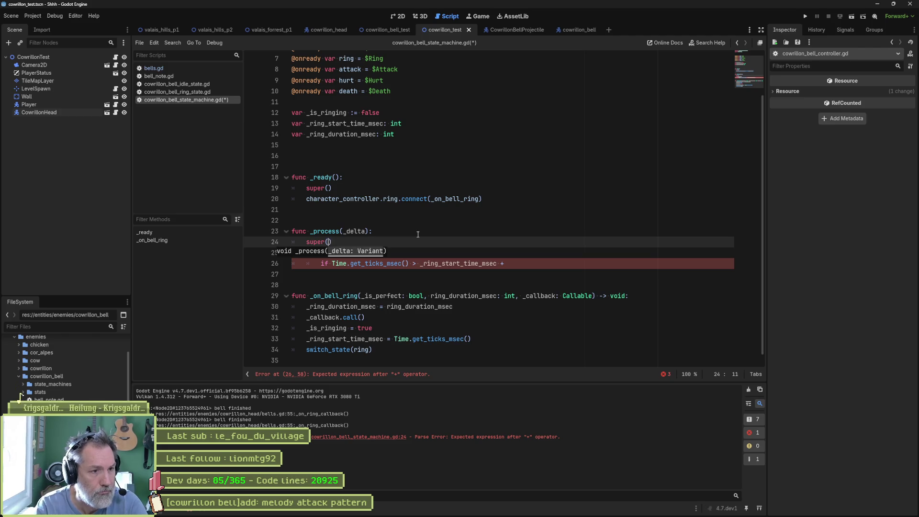
{"action": "left_click", "coordinate": [417, 234]}
{"action": "key", "text": "ctrl+s"}
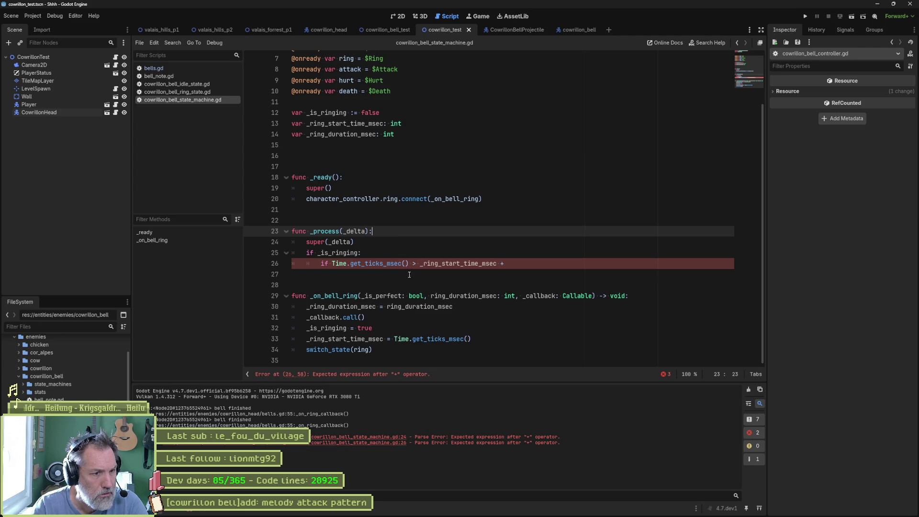
Finish the elapsed-time condition with _ring_duration_msec and call _callback.call() inside that if block.
{"action": "left_click", "coordinate": [517, 264]}
{"action": "type", "text": "_ring_dur"}
{"action": "key", "text": "Return"}
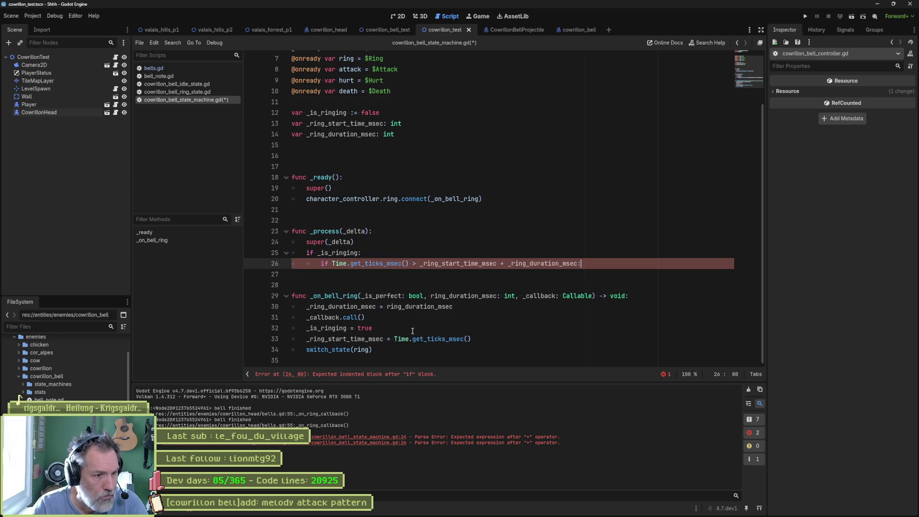
{"action": "double_click", "coordinate": [335, 350]}
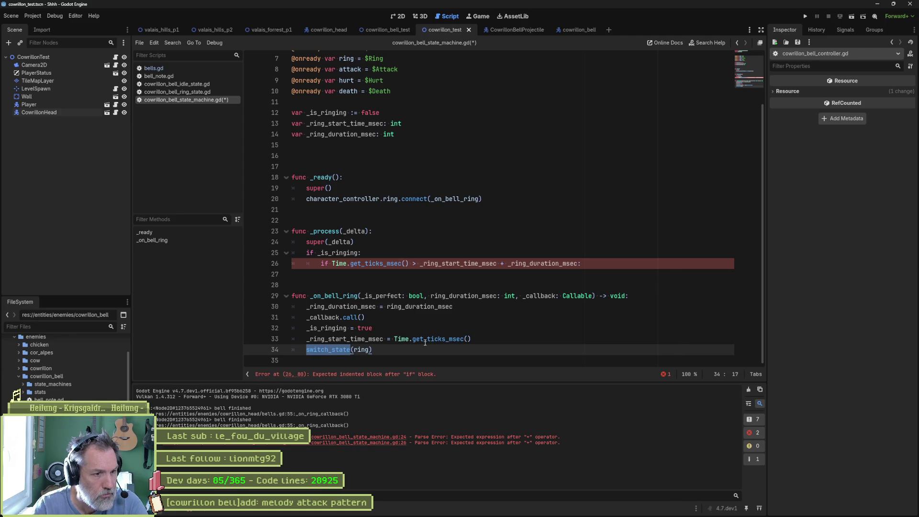
{"action": "left_click", "coordinate": [441, 317]}
{"action": "key", "text": "shift+Home"}
{"action": "key", "text": "ctrl+c"}
{"action": "left_click", "coordinate": [446, 275]}
{"action": "key", "text": "ctrl+v"}
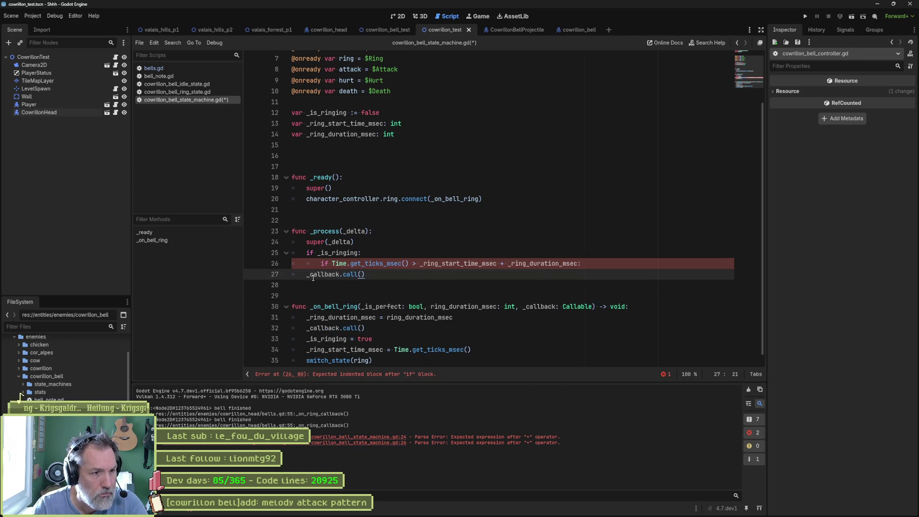
{"action": "key", "text": "Tab"}
{"action": "key", "text": "Tab"}
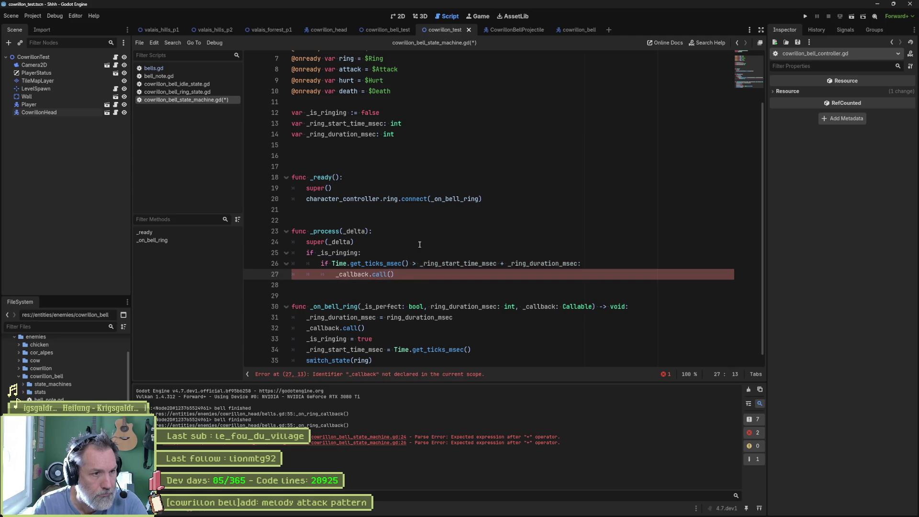
Declare a new member variable _ring_callback: Callable below the duration declaration.
{"action": "left_click", "coordinate": [416, 135]}
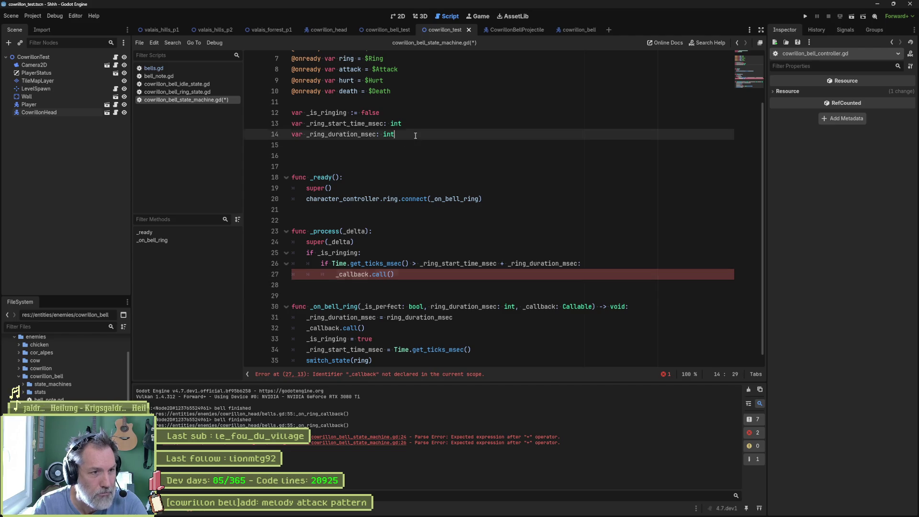
{"action": "key", "text": "Return"}
{"action": "type", "text": "var _"}
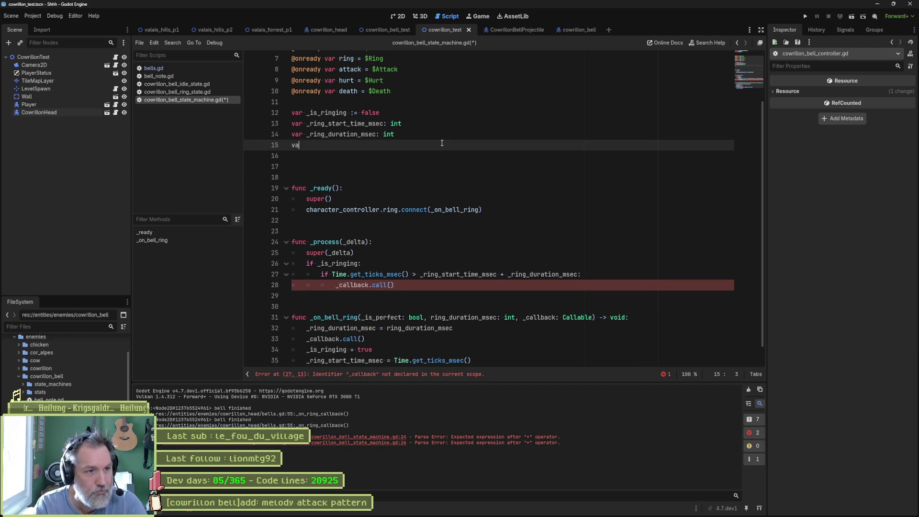
{"action": "type", "text": "ring_callbac"}
{"action": "key", "text": "BackSpace"}
{"action": "key", "text": "BackSpace"}
{"action": "key", "text": "BackSpace"}
{"action": "type", "text": "back: Callable"}
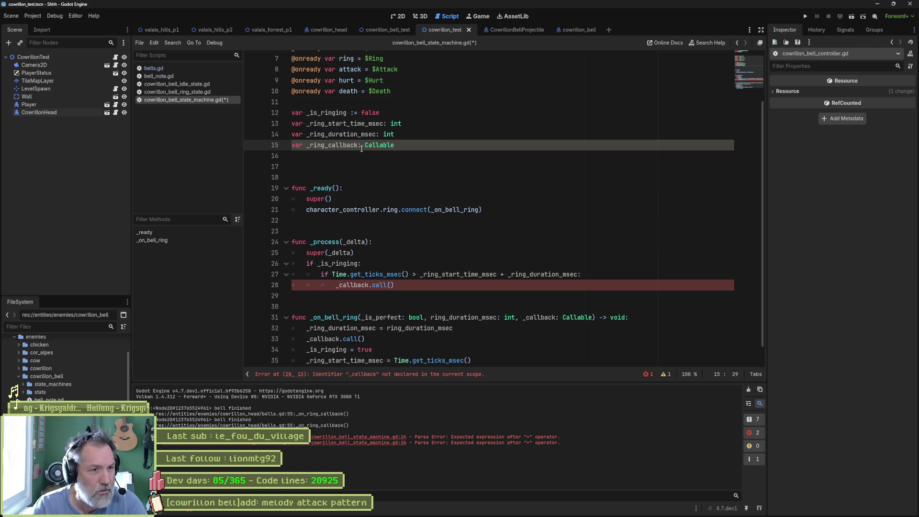
Store _callback in _ring_callback within _on_bell_ring and make the timed check call _ring_callback.
{"action": "double_click", "coordinate": [328, 145]}
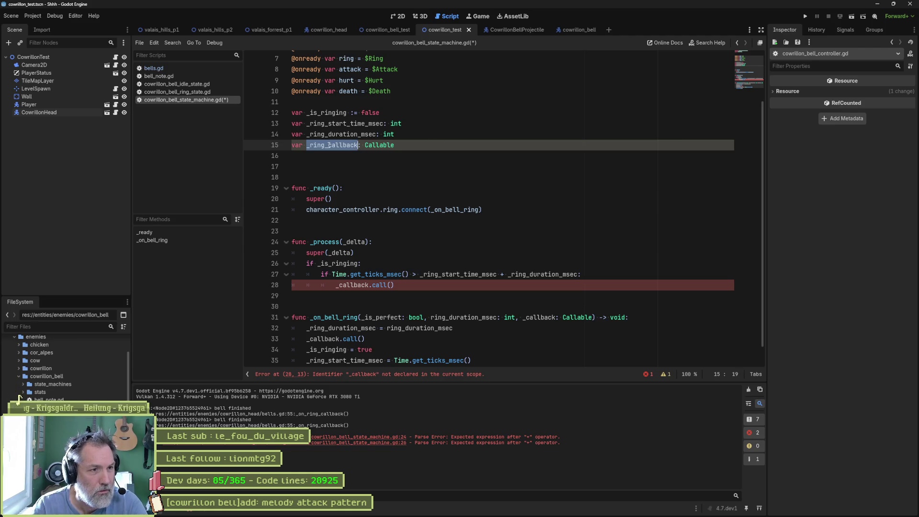
{"action": "left_click", "coordinate": [459, 328]}
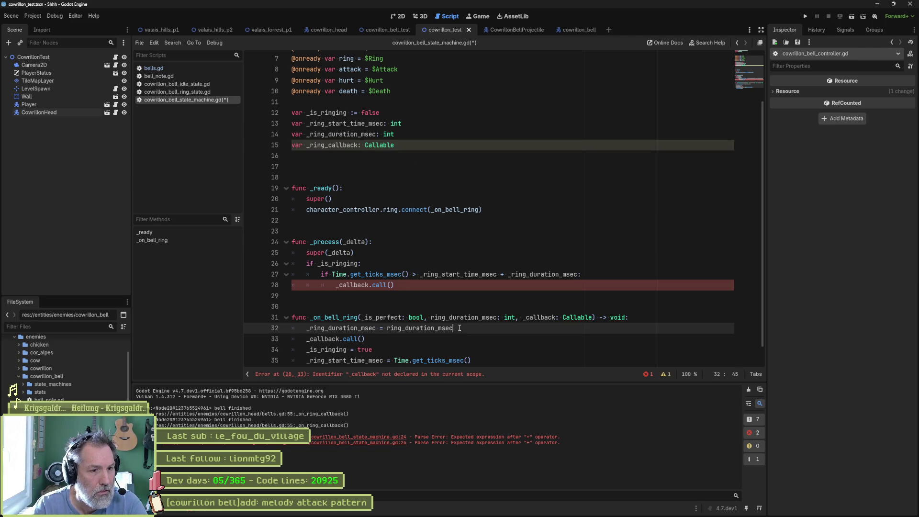
{"action": "key", "text": "Return"}
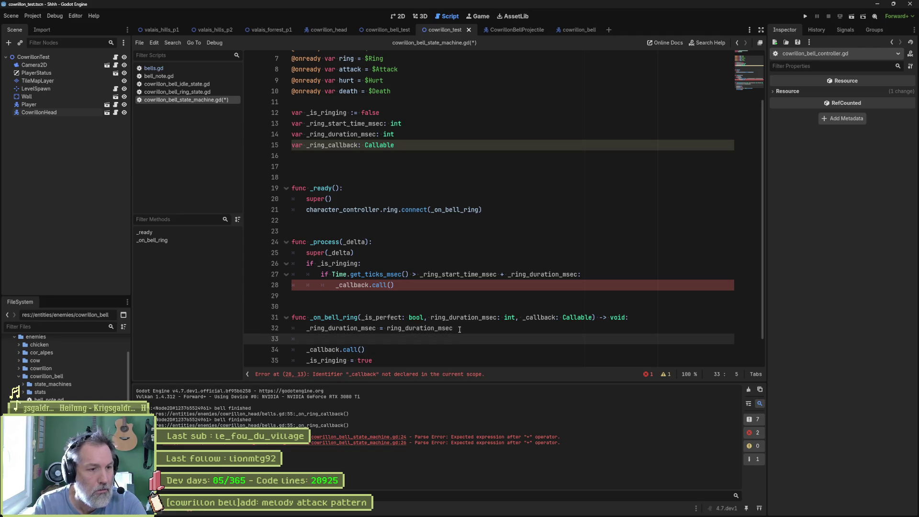
{"action": "type", "text": "ing_c"}
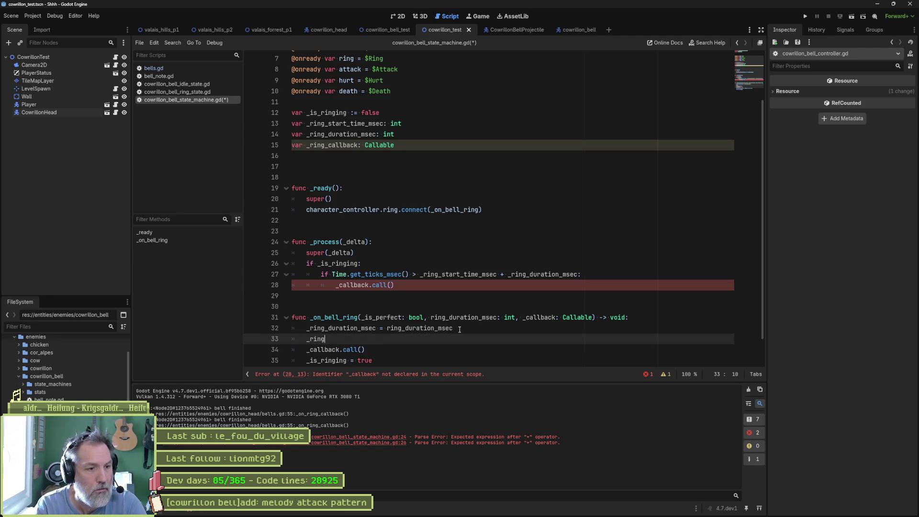
{"action": "key", "text": "Return"}
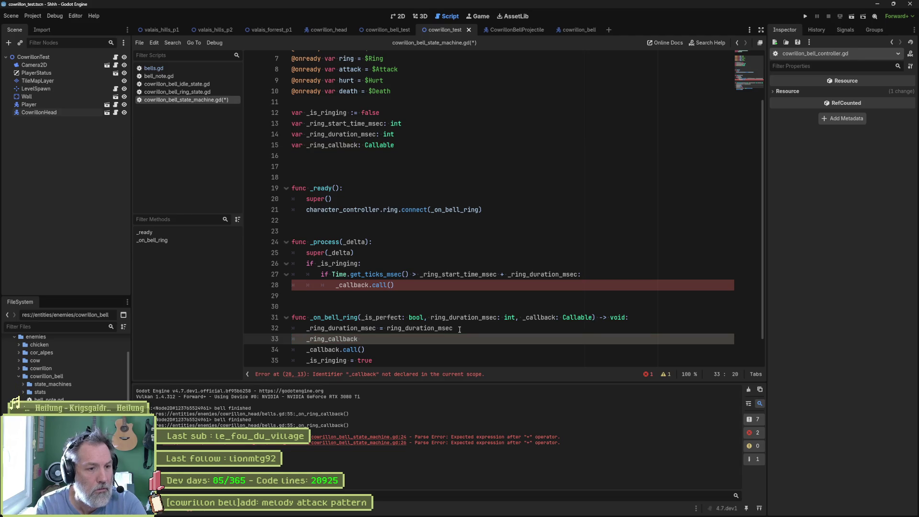
{"action": "type", "text": "_callback"}
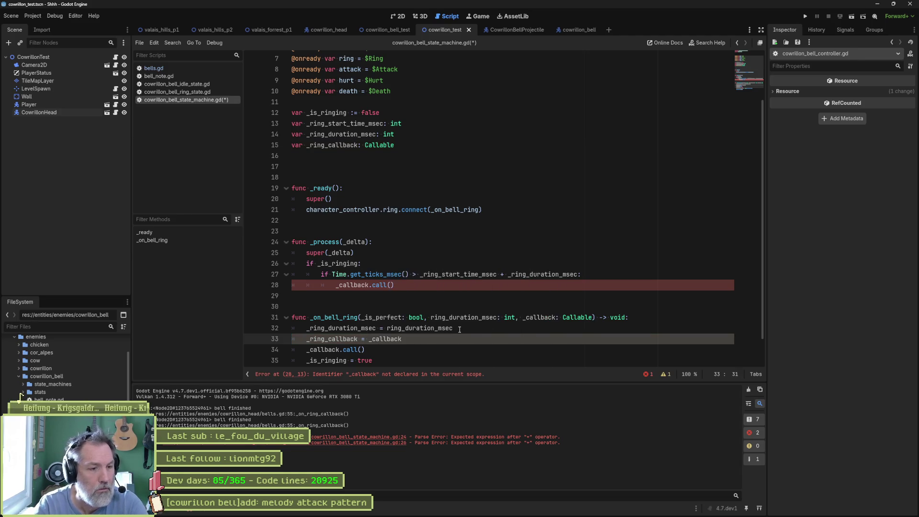
{"action": "double_click", "coordinate": [343, 339]}
{"action": "key", "text": "ctrl+c"}
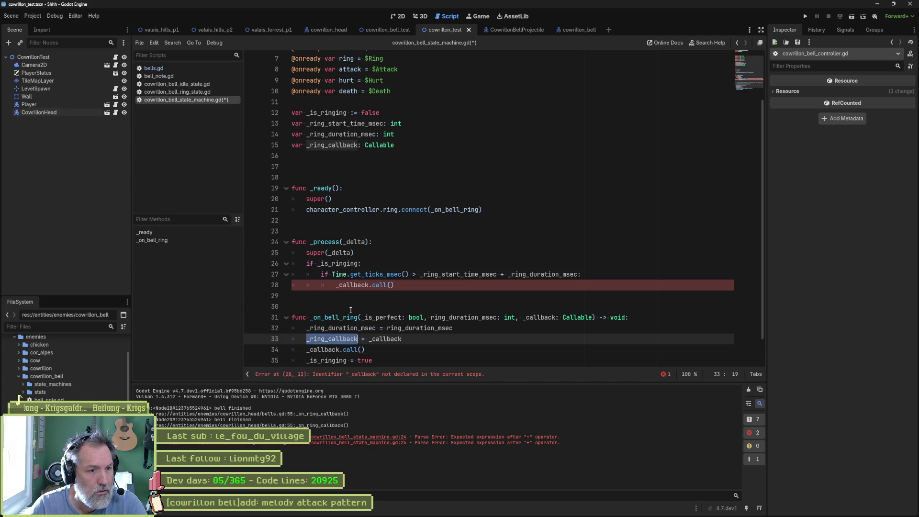
{"action": "double_click", "coordinate": [354, 284]}
{"action": "key", "text": "ctrl+v"}
{"action": "key", "text": "ctrl+s"}
Delete the immediate _callback.call() line, save, and run the scene to test the melody.
{"action": "scroll", "coordinate": [434, 281], "scroll_direction": "up", "scroll_amount": 1}
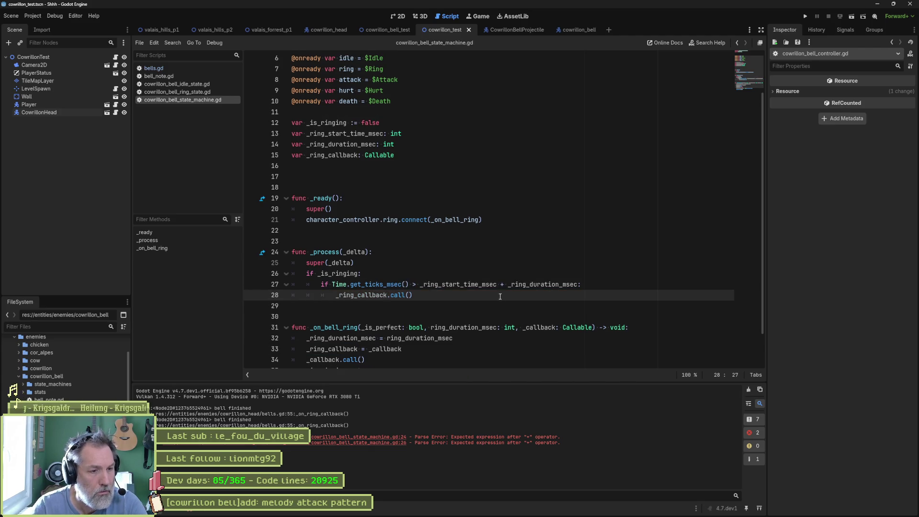
{"action": "scroll", "coordinate": [498, 296], "scroll_direction": "down", "scroll_amount": 2}
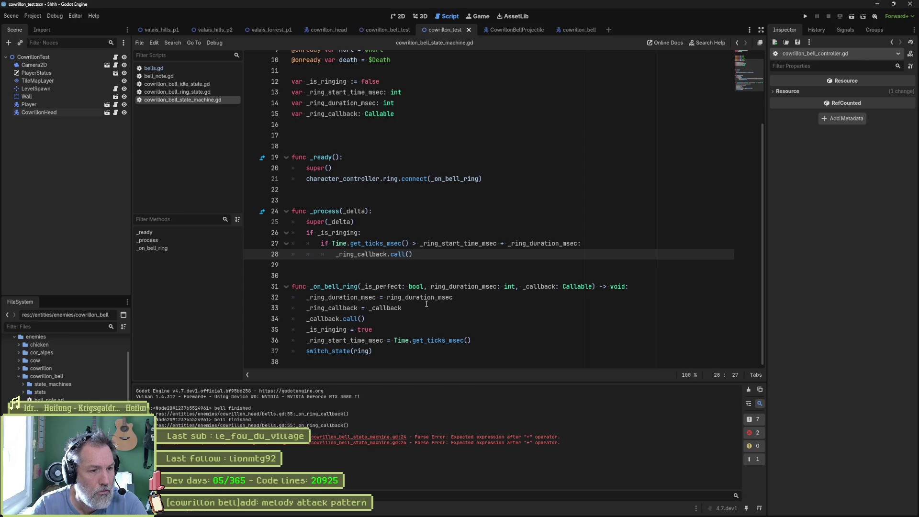
{"action": "left_click", "coordinate": [419, 322]}
{"action": "key", "text": "ctrl+shift+k"}
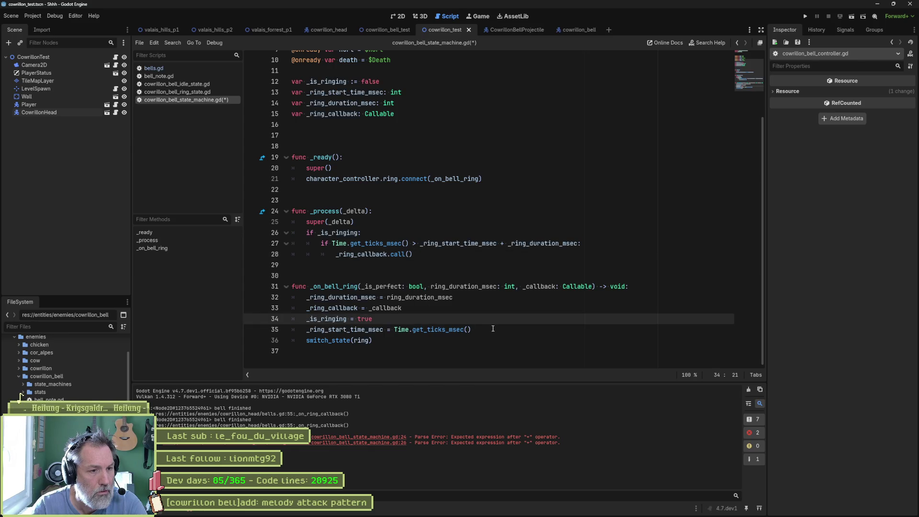
{"action": "left_click", "coordinate": [429, 309]}
{"action": "key", "text": "ctrl+s"}
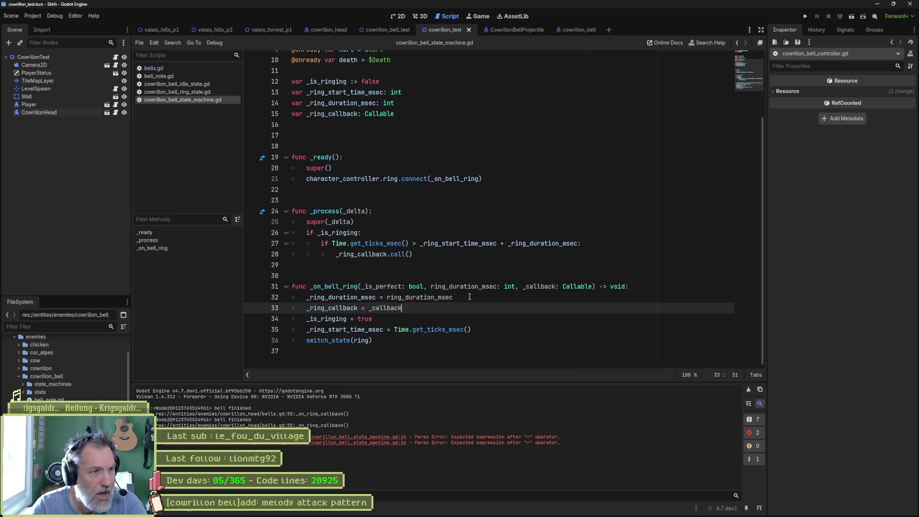
{"action": "key", "text": "F6"}
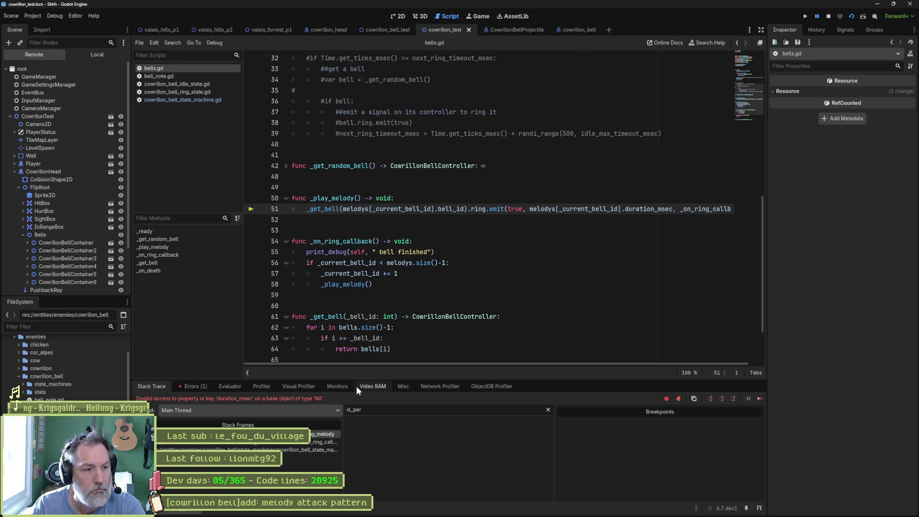
Stop the game and expand the _play_melody Nil duration_msec error in Debugger Errors, then return to Output.
{"action": "key", "text": "F6"}
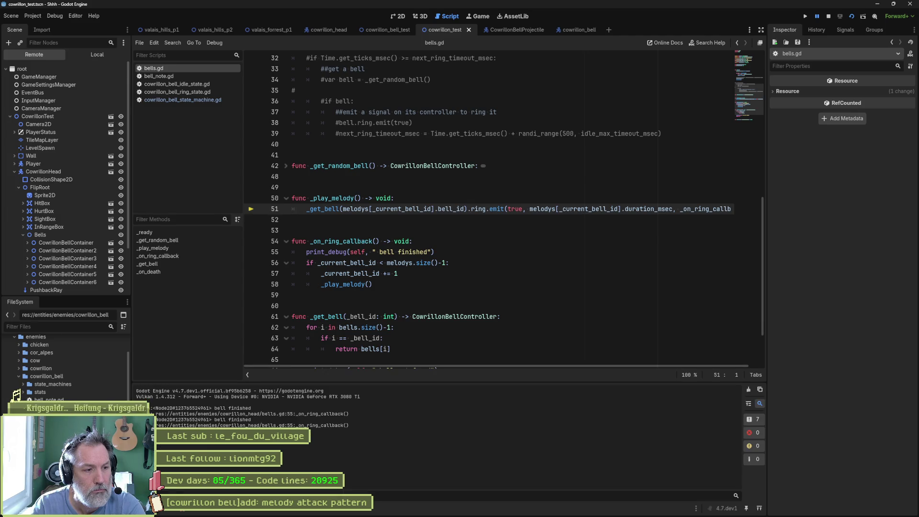
{"action": "key", "text": "F8"}
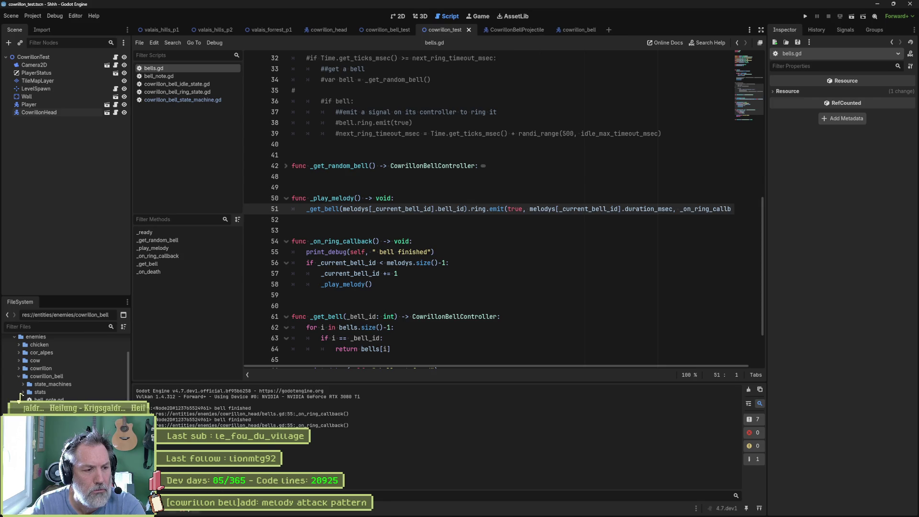
{"action": "left_click", "coordinate": [180, 507]}
{"action": "left_click", "coordinate": [193, 386]}
{"action": "double_click", "coordinate": [220, 414]}
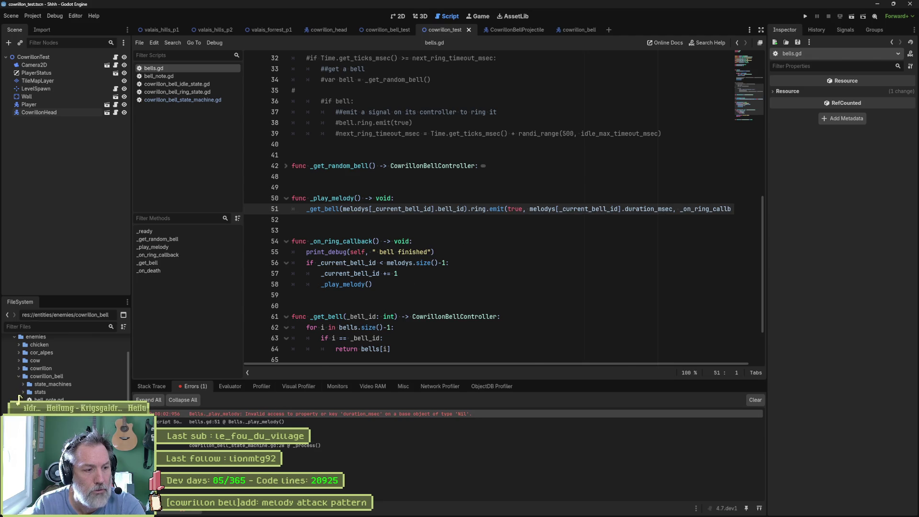
{"action": "left_click", "coordinate": [148, 508]}
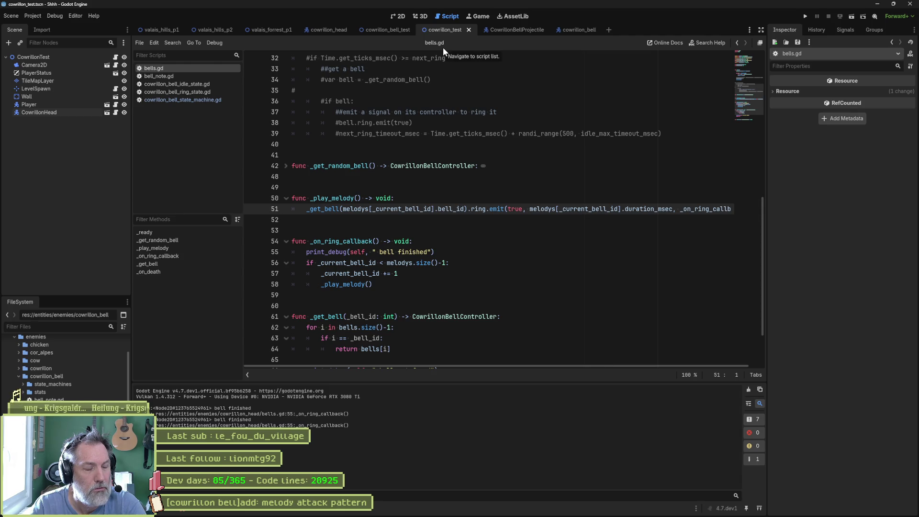
Make the debug line print_debug(self, " bell ", _current_bell_id, " finished"), save, and run the game.
{"action": "left_click", "coordinate": [396, 254]}
{"action": "type", "text": "\""}
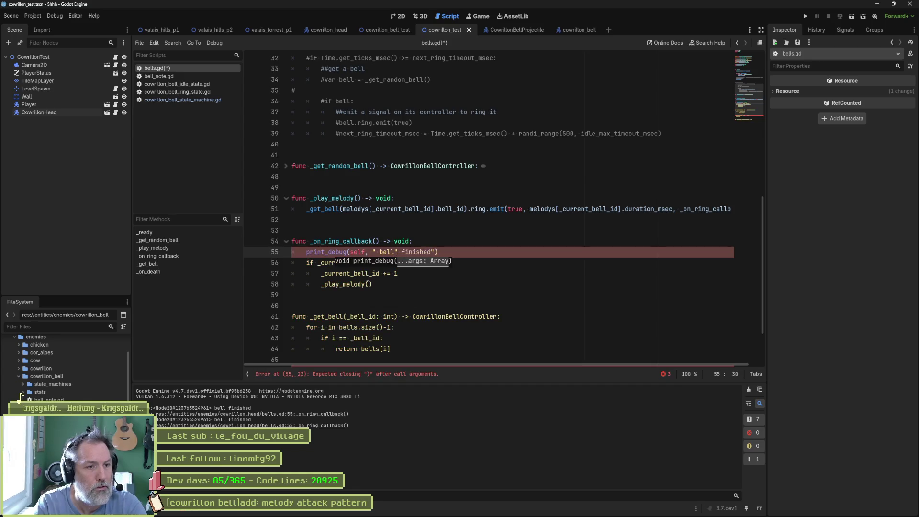
{"action": "key", "text": "BackSpace"}
{"action": "type", "text": "\","}
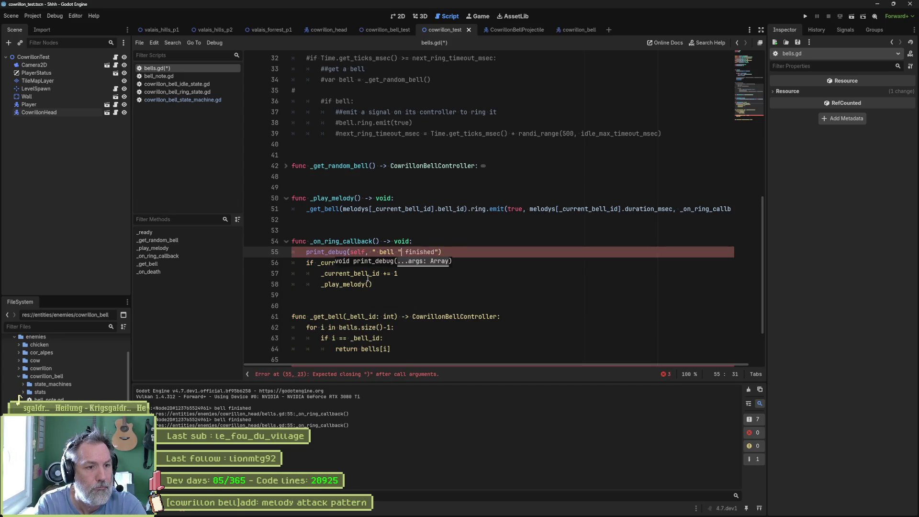
{"action": "type", "text": " , \""}
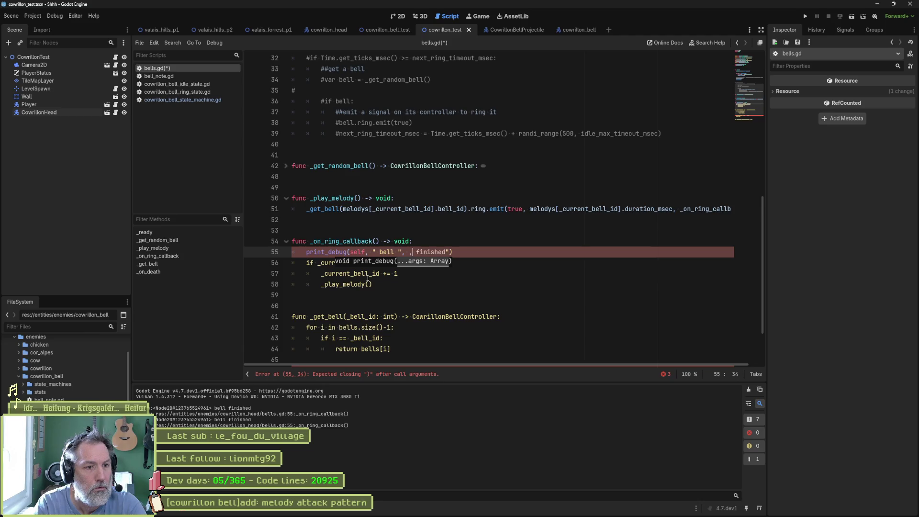
{"action": "key", "text": "Delete"}
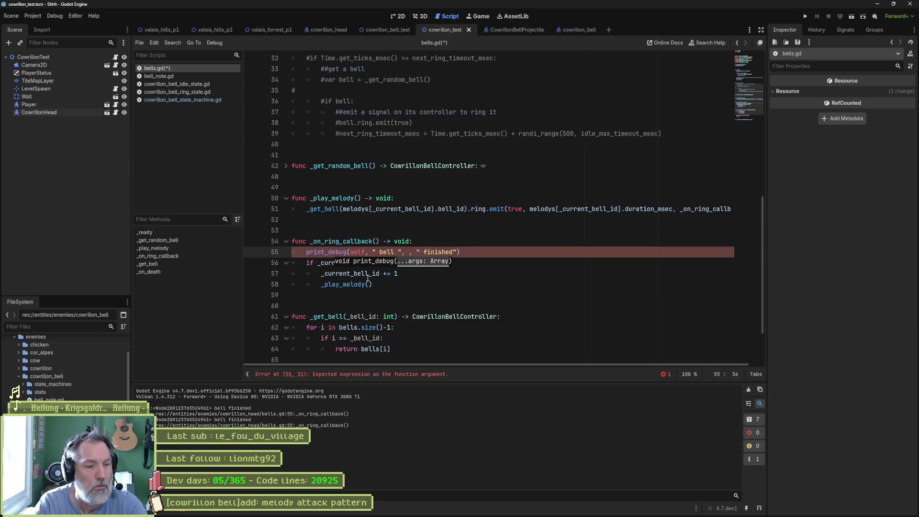
{"action": "type", "text": "_curr"}
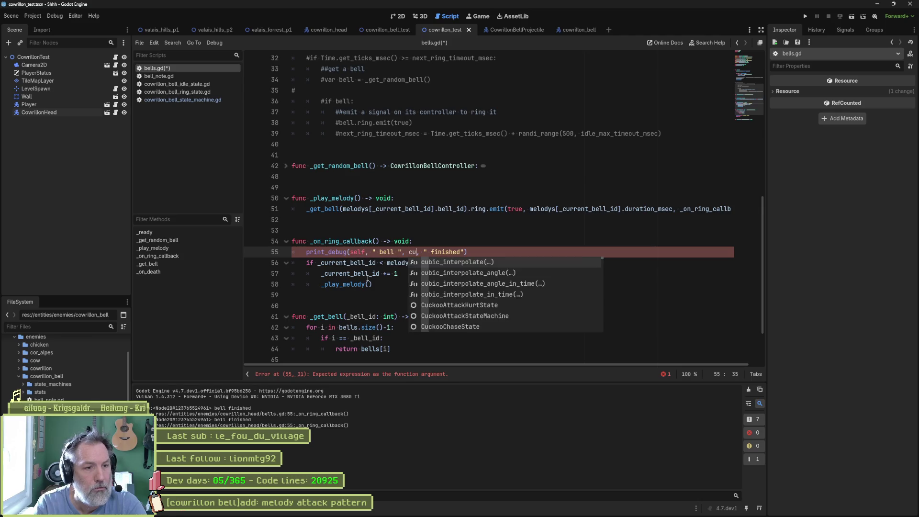
{"action": "key", "text": "Return"}
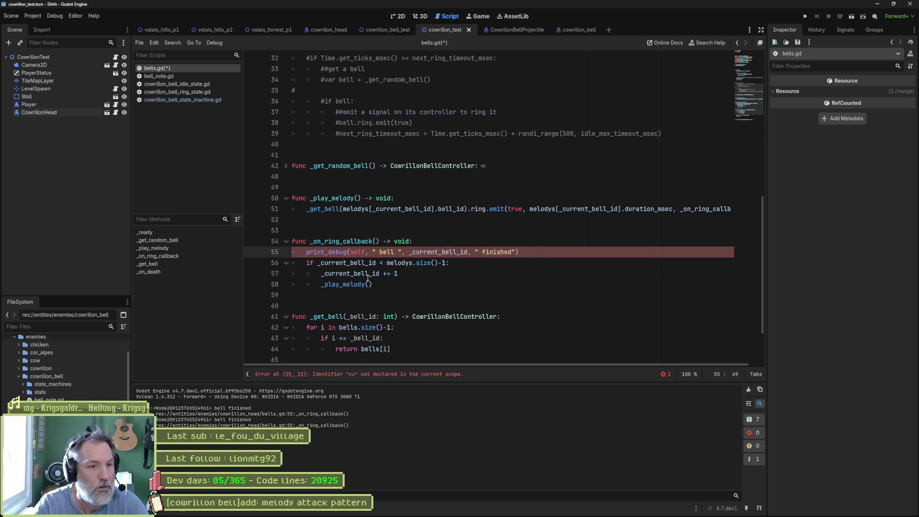
{"action": "key", "text": "ctrl+s"}
{"action": "key", "text": "F6"}
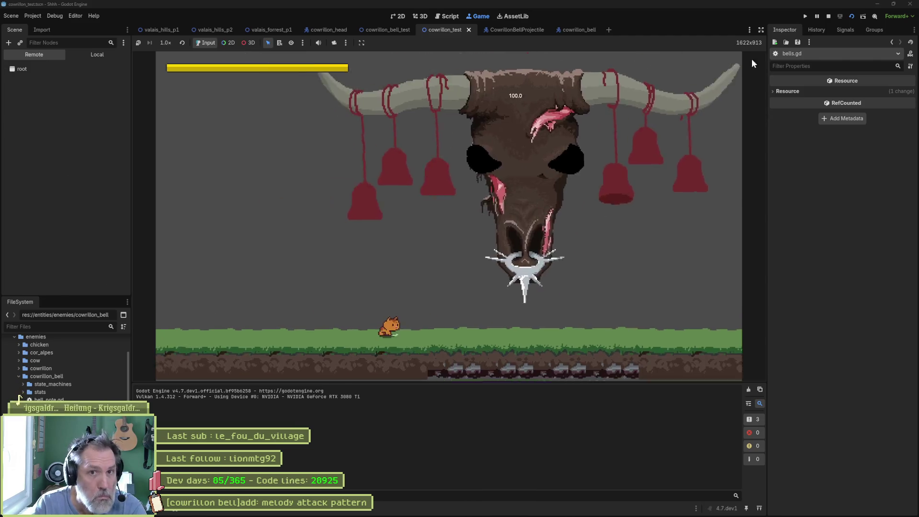
Pause the boss fight, scroll the Output log's 'bell 0/1 finished' messages, then stop the game.
{"action": "left_click", "coordinate": [818, 15]}
{"action": "left_click", "coordinate": [818, 15]}
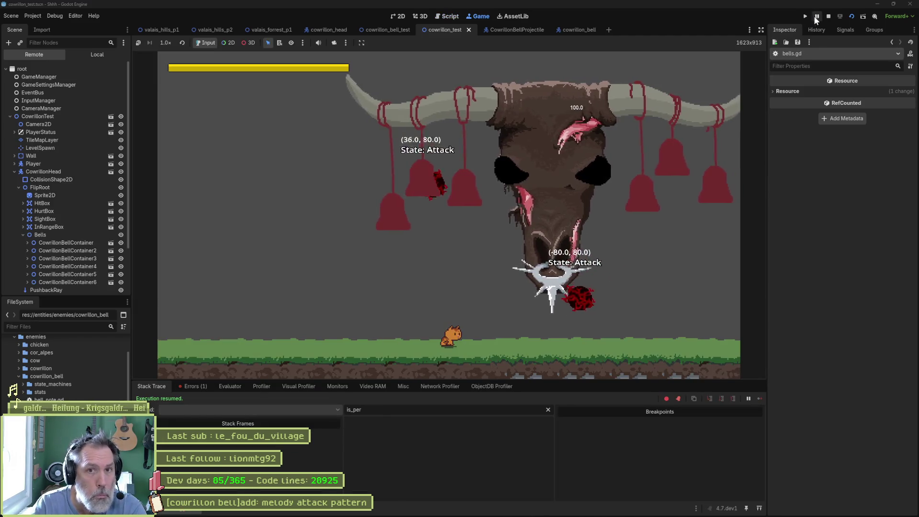
{"action": "left_click", "coordinate": [817, 15]}
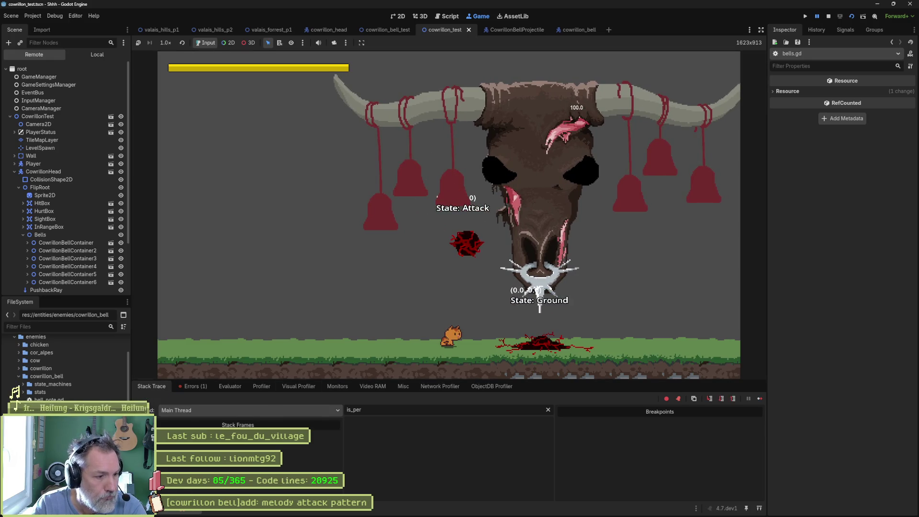
{"action": "left_click", "coordinate": [165, 508]}
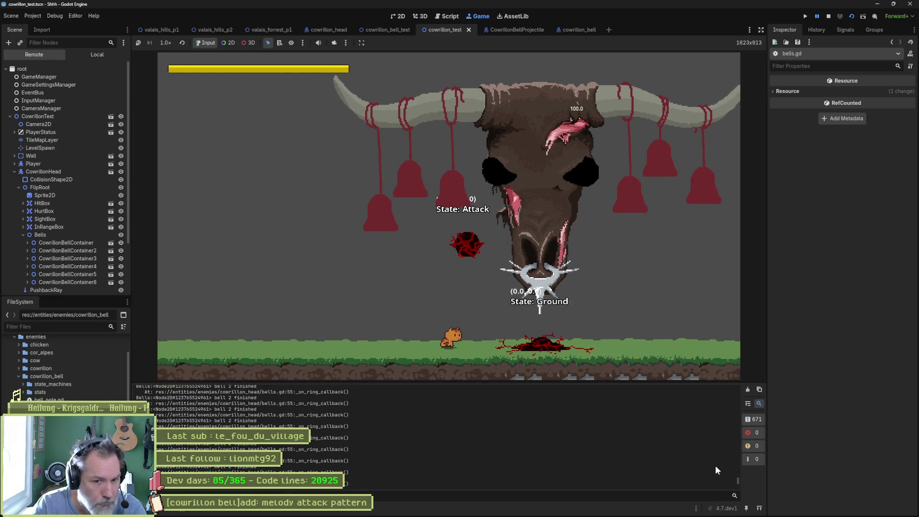
{"action": "left_click_drag", "start_coordinate": [737, 479], "coordinate": [743, 381]}
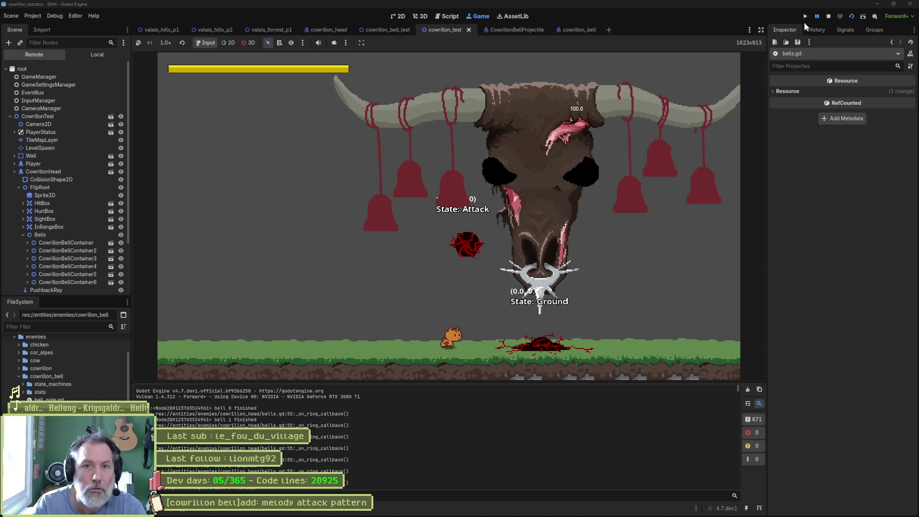
{"action": "key", "text": "F8"}
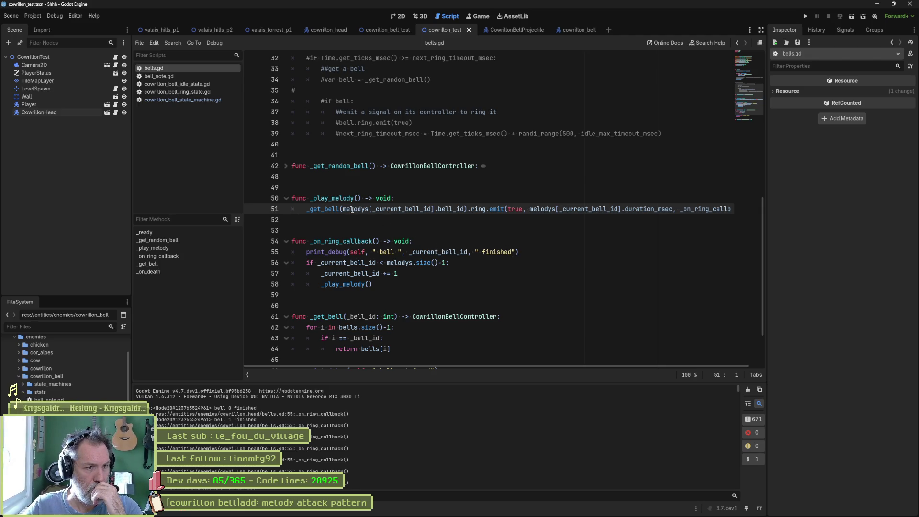
Copy the debug line to the top of _play_melody as a "starts" message, save, rerun, and view Output.
{"action": "left_click_drag", "start_coordinate": [530, 250], "coordinate": [306, 252]}
{"action": "key", "text": "ctrl+c"}
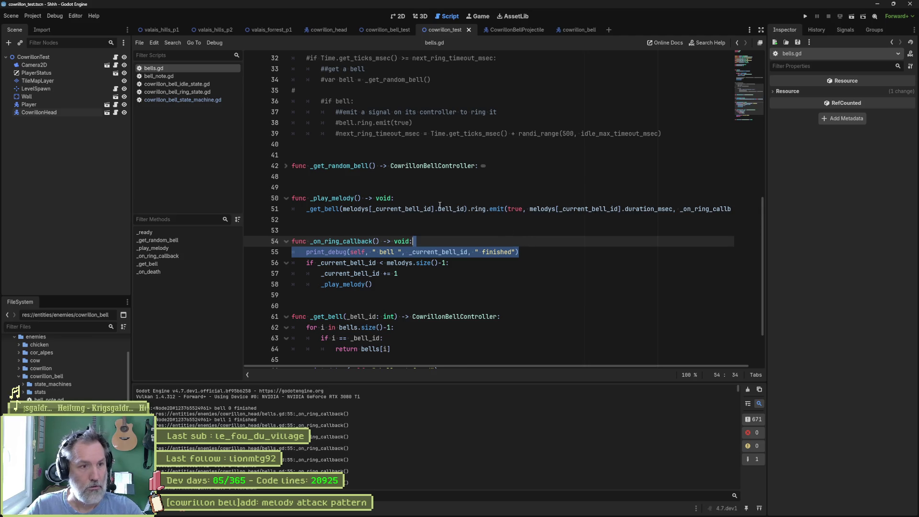
{"action": "left_click", "coordinate": [394, 198]}
{"action": "key", "text": "Return"}
{"action": "key", "text": "ctrl+v"}
{"action": "double_click", "coordinate": [497, 208]}
{"action": "type", "text": "starts"}
{"action": "key", "text": "ctrl+s"}
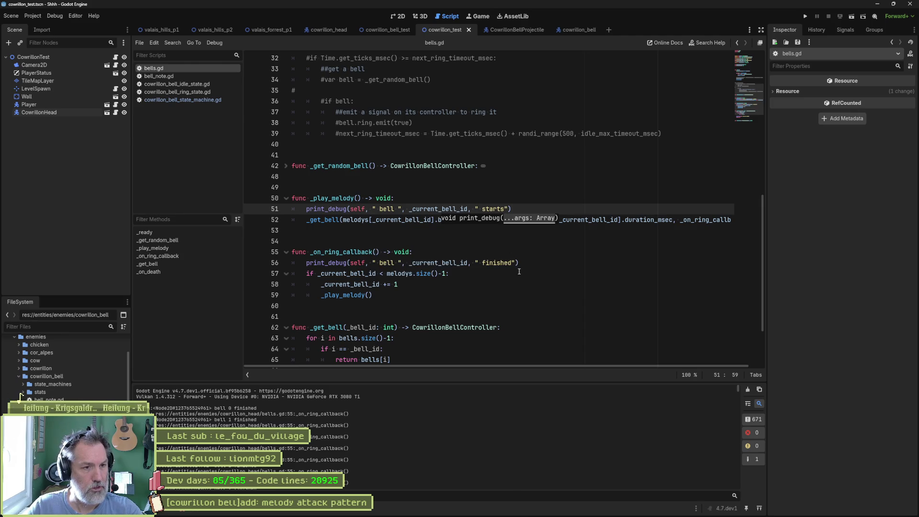
{"action": "key", "text": "F6"}
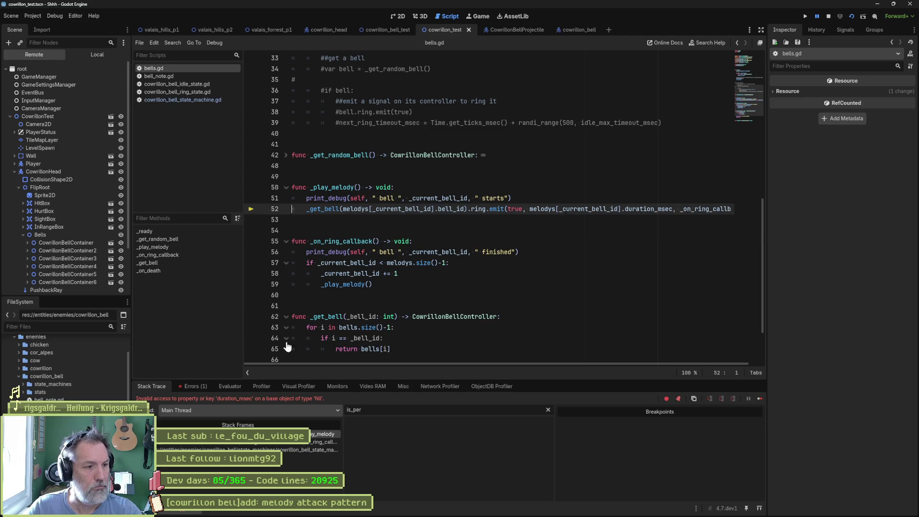
{"action": "key", "text": "alt+o"}
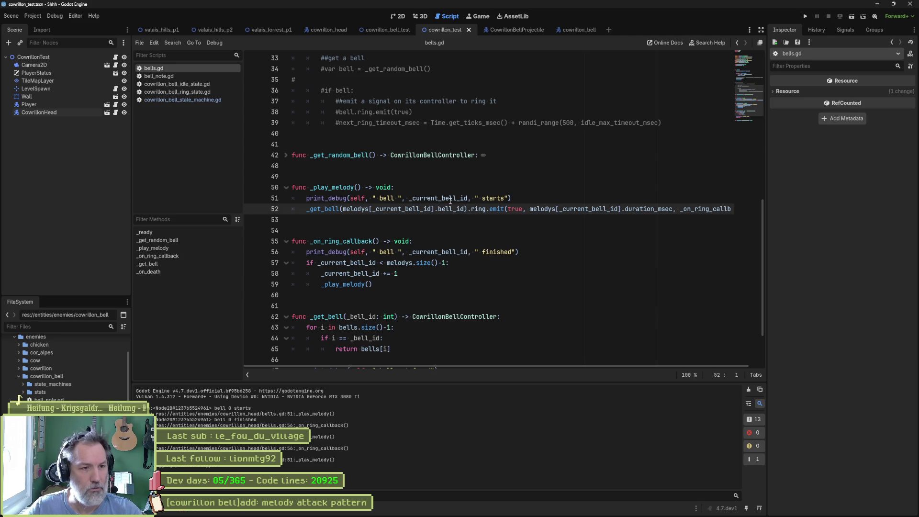
Try indexing bells[_current_bell_id] on line 51, then revert that edit.
{"action": "left_click", "coordinate": [409, 198]}
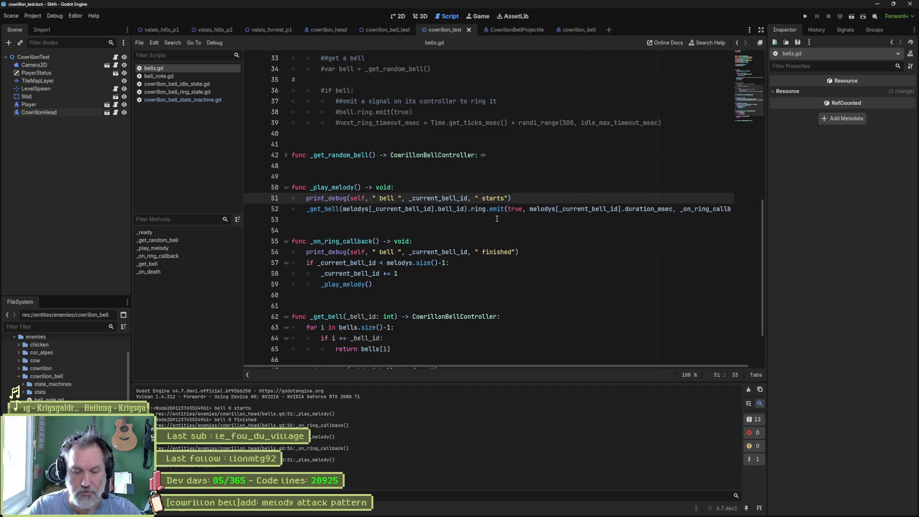
{"action": "type", "text": "bells"}
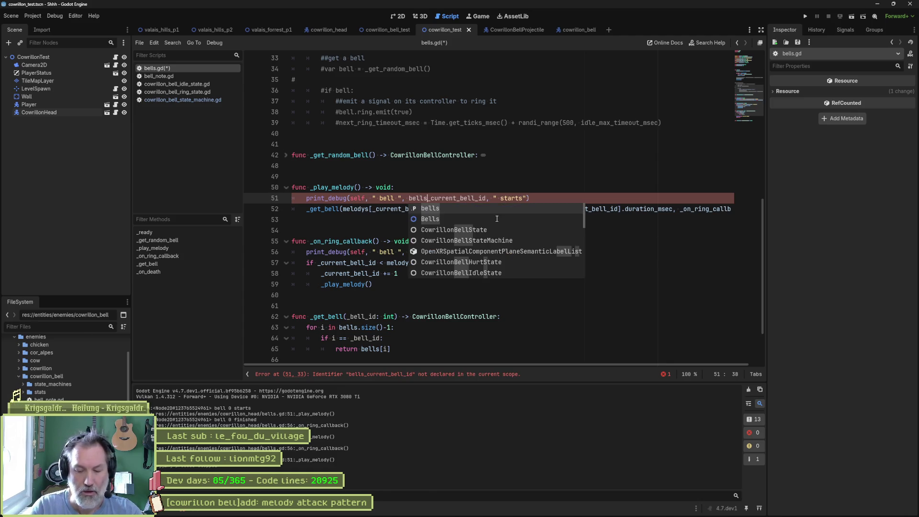
{"action": "type", "text": "["}
{"action": "key", "text": "ctrl+Right"}
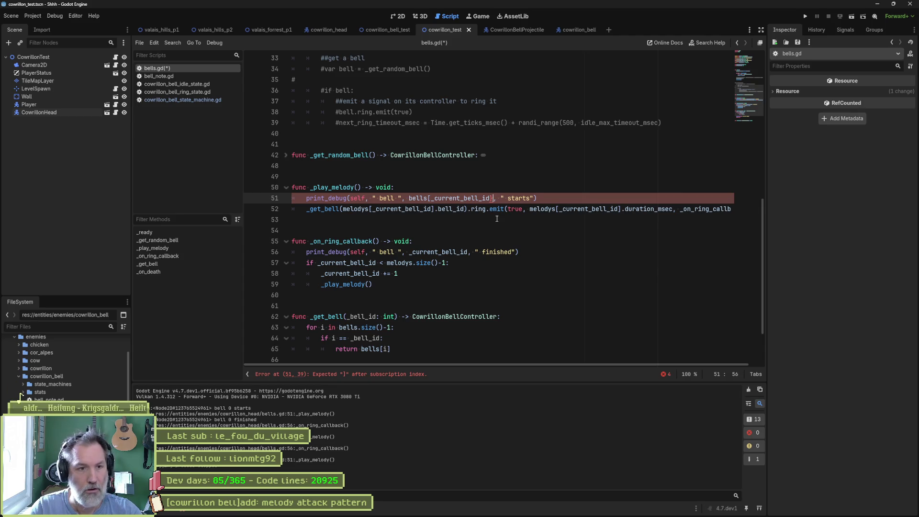
{"action": "type", "text": "].b"}
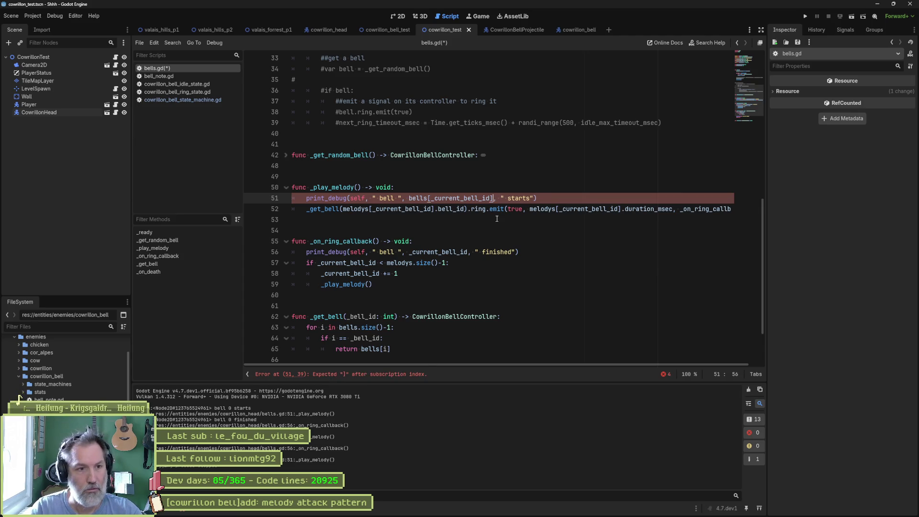
{"action": "key", "text": "BackSpace"}
{"action": "key", "text": "BackSpace"}
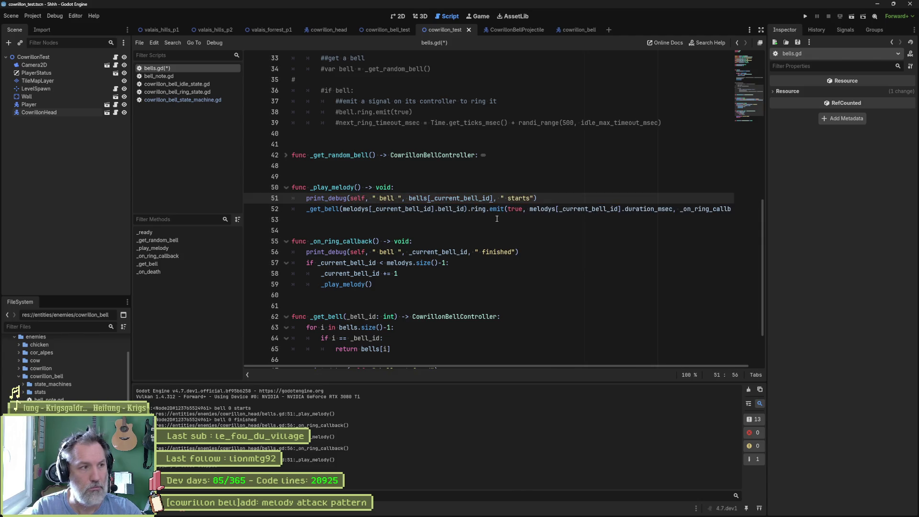
{"action": "scroll", "coordinate": [485, 219], "scroll_direction": "up", "scroll_amount": 10}
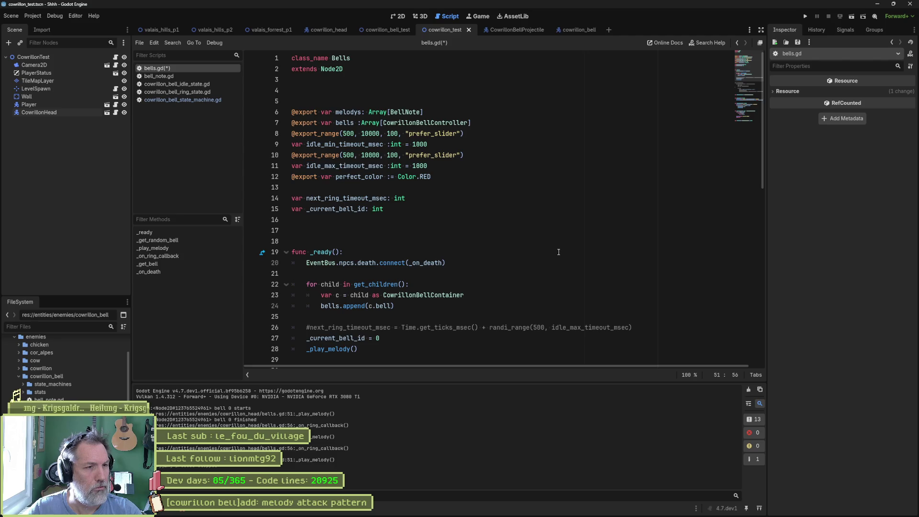
{"action": "scroll", "coordinate": [553, 251], "scroll_direction": "down", "scroll_amount": 10}
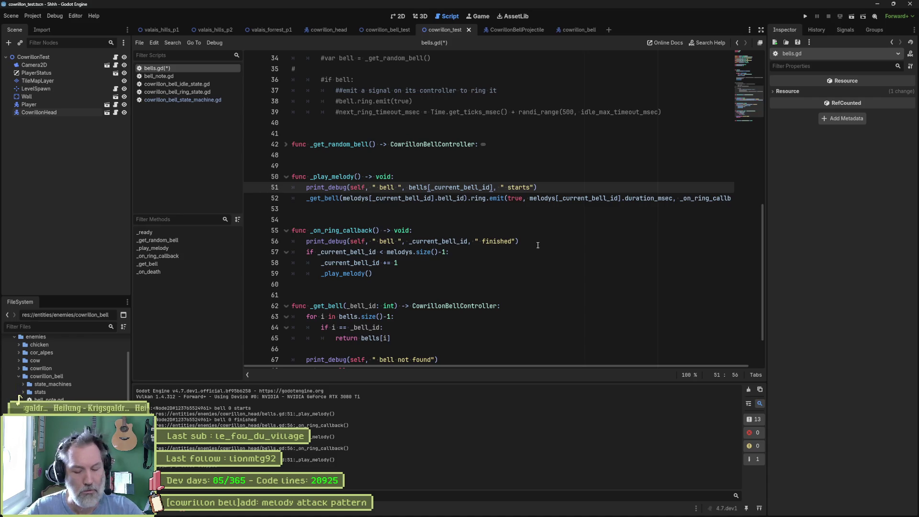
{"action": "type", "text": "."}
{"action": "key", "text": "BackSpace"}
{"action": "key", "text": "BackSpace"}
{"action": "key", "text": "ctrl+Left"}
{"action": "key", "text": "BackSpace"}
{"action": "key", "text": "BackSpace"}
{"action": "key", "text": "BackSpace"}
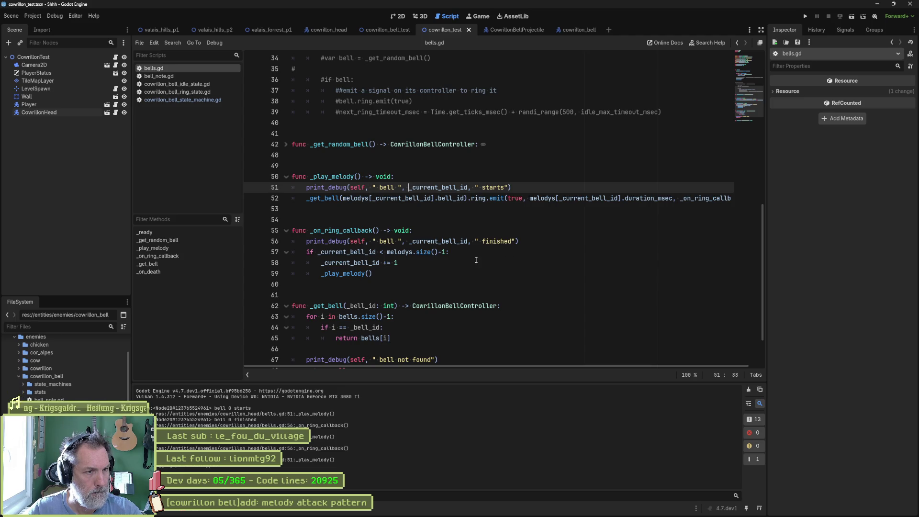
Inspect the uses of melodys and the loop comparison in _get_bell.
{"action": "scroll", "coordinate": [421, 245], "scroll_direction": "up", "scroll_amount": 1}
{"action": "scroll", "coordinate": [412, 240], "scroll_direction": "down", "scroll_amount": 1}
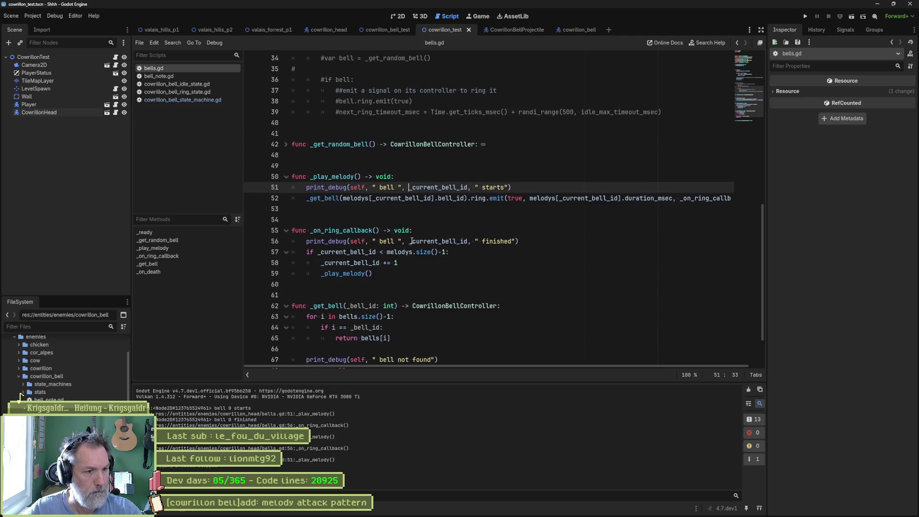
{"action": "scroll", "coordinate": [410, 249], "scroll_direction": "down", "scroll_amount": 2}
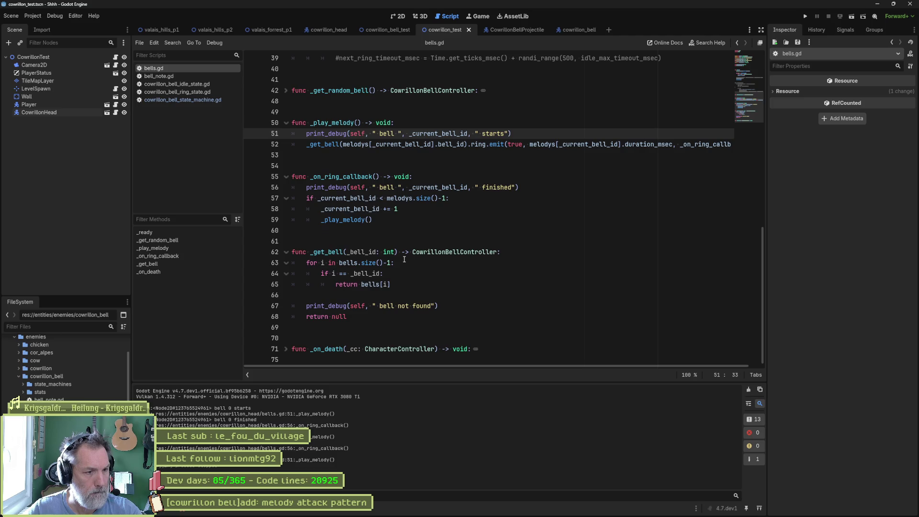
{"action": "double_click", "coordinate": [353, 145]}
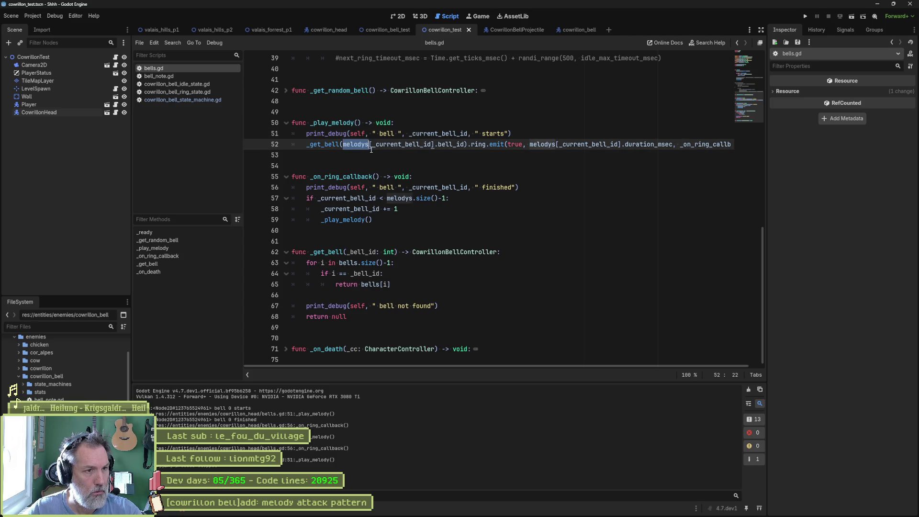
{"action": "double_click", "coordinate": [323, 144]}
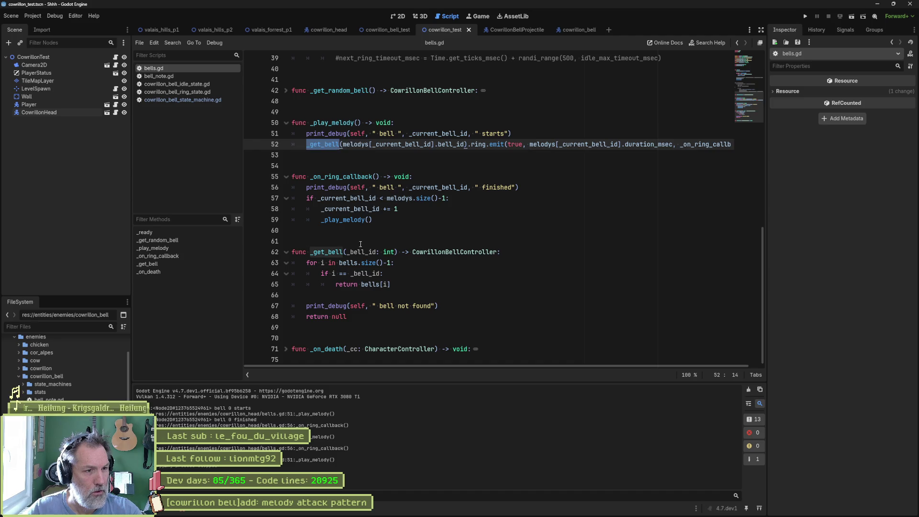
{"action": "left_click", "coordinate": [334, 273]}
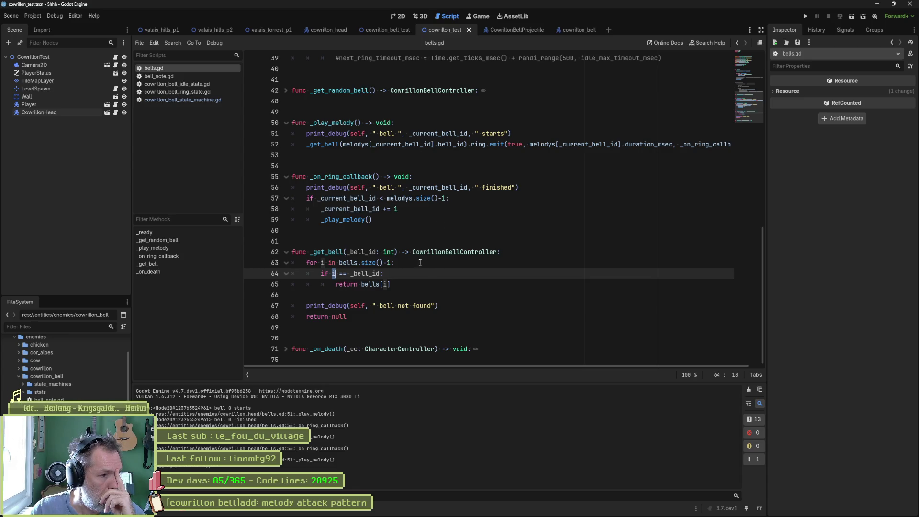
{"action": "scroll", "coordinate": [412, 256], "scroll_direction": "up", "scroll_amount": 12}
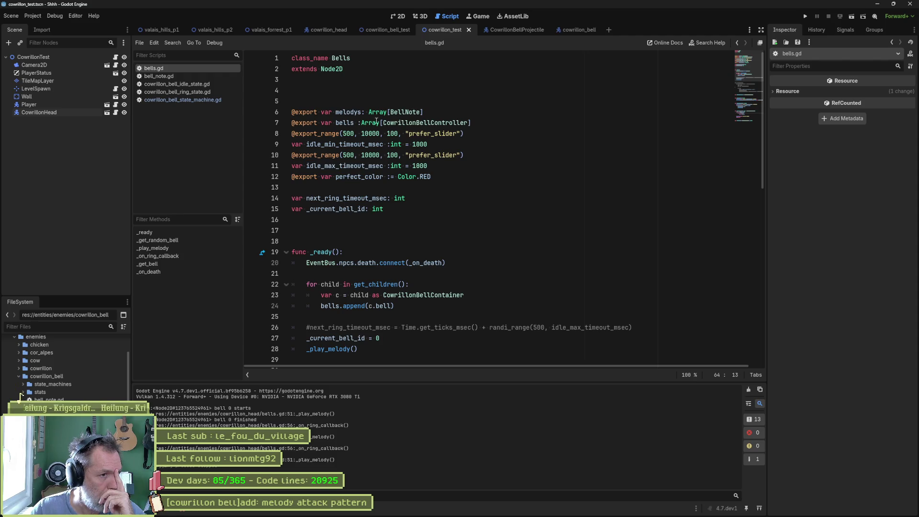
{"action": "scroll", "coordinate": [415, 289], "scroll_direction": "down", "scroll_amount": 12}
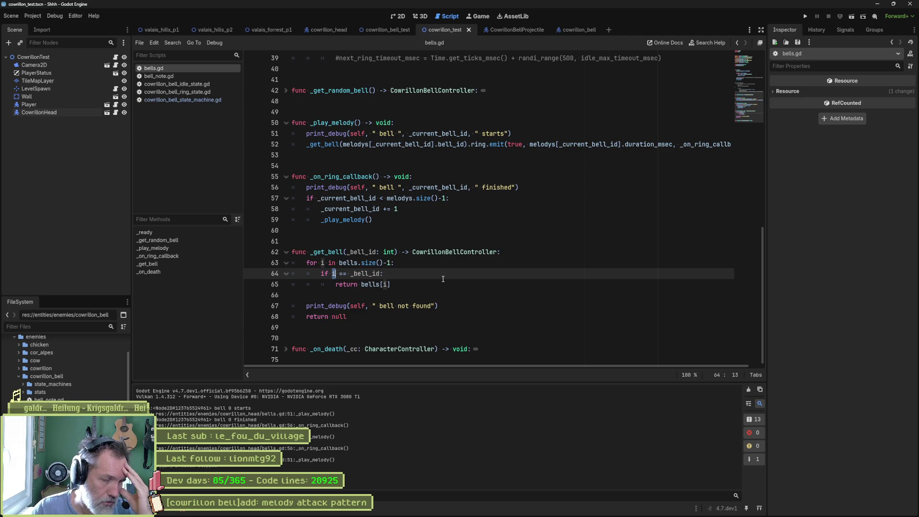
{"action": "scroll", "coordinate": [445, 242], "scroll_direction": "up", "scroll_amount": 8}
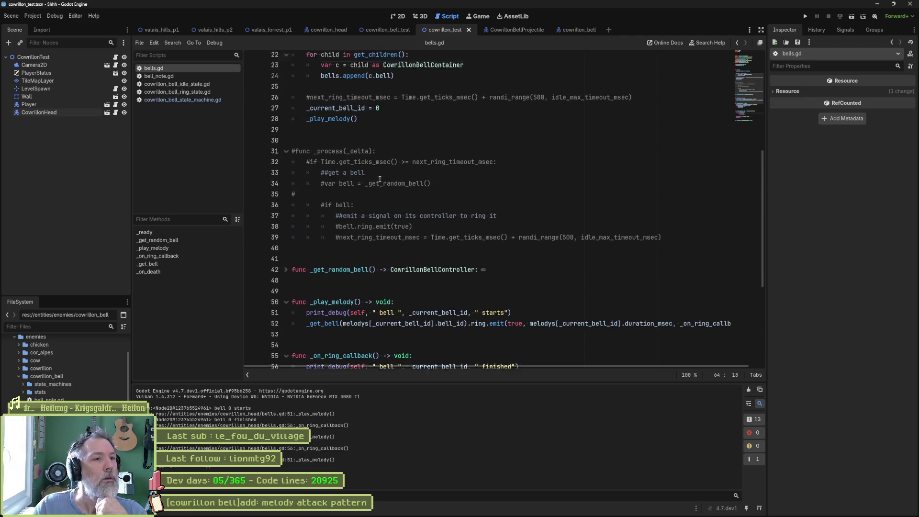
Change _current_bell_id to _current_melody_id on line 27 by replacing 'bell' with 'melody'.
{"action": "double_click", "coordinate": [351, 187]}
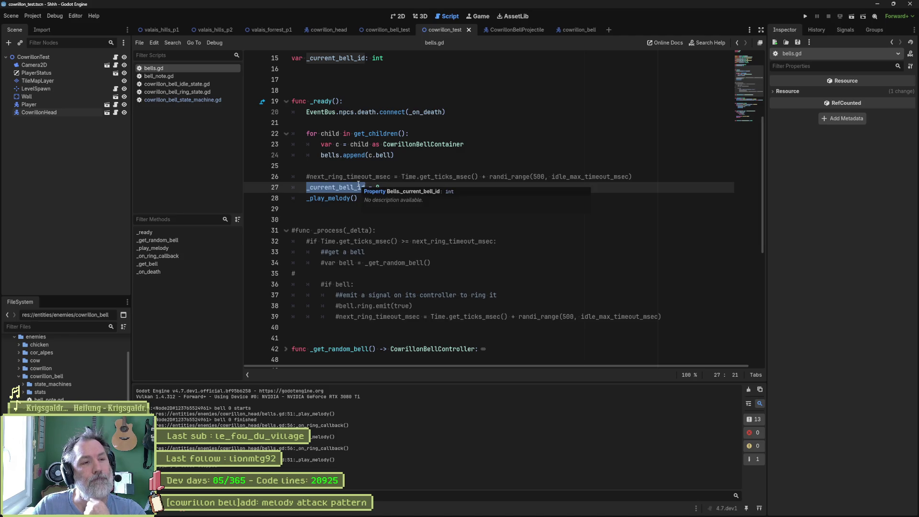
{"action": "left_click", "coordinate": [350, 187]}
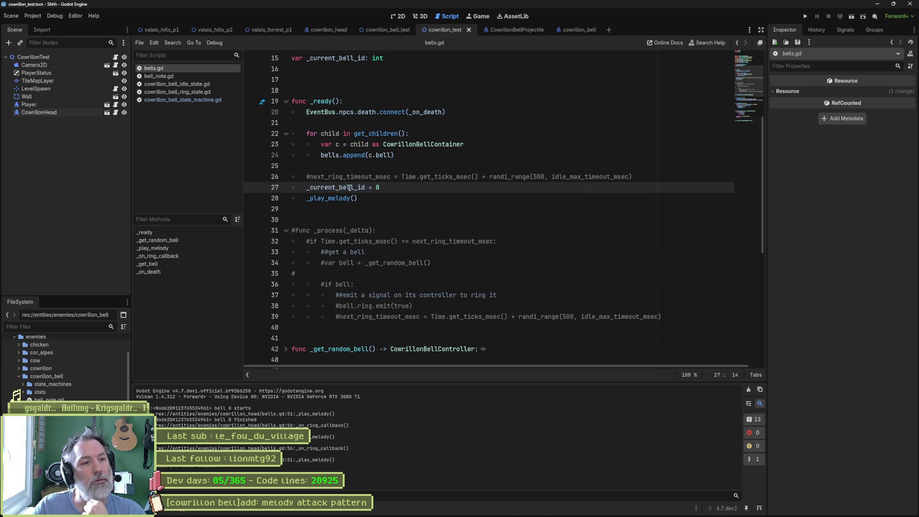
{"action": "left_click_drag", "start_coordinate": [355, 187], "coordinate": [339, 187]}
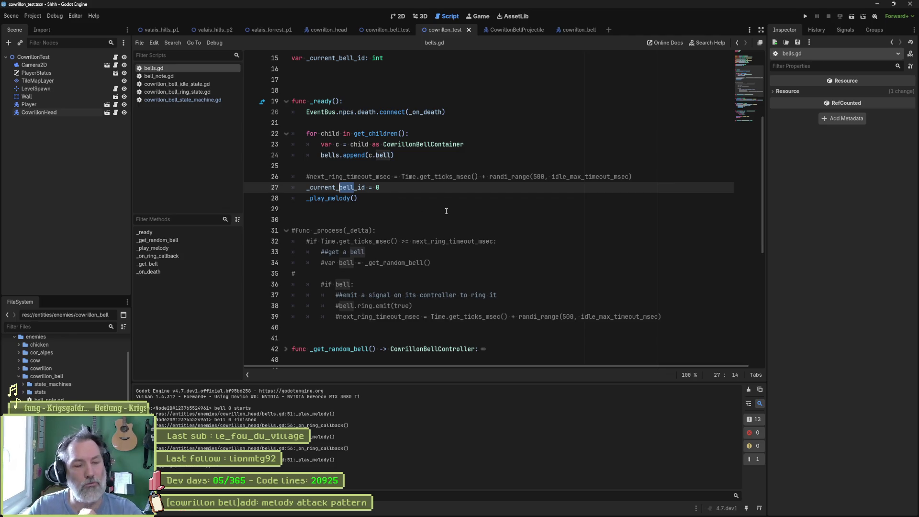
{"action": "type", "text": "melody"}
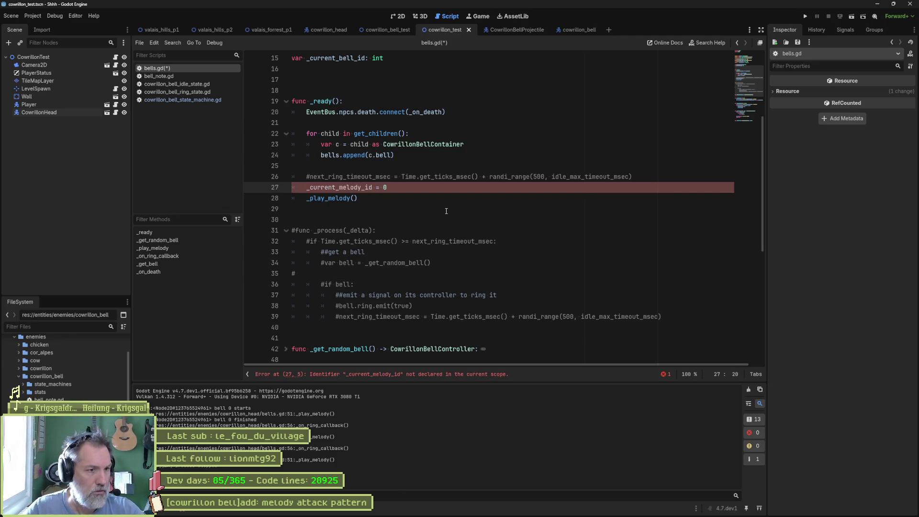
Rename the _current_bell_id declaration on line 15 to _current_melody_id.
{"action": "double_click", "coordinate": [352, 188]}
{"action": "key", "text": "ctrl+c"}
{"action": "scroll", "coordinate": [382, 178], "scroll_direction": "up", "scroll_amount": 5}
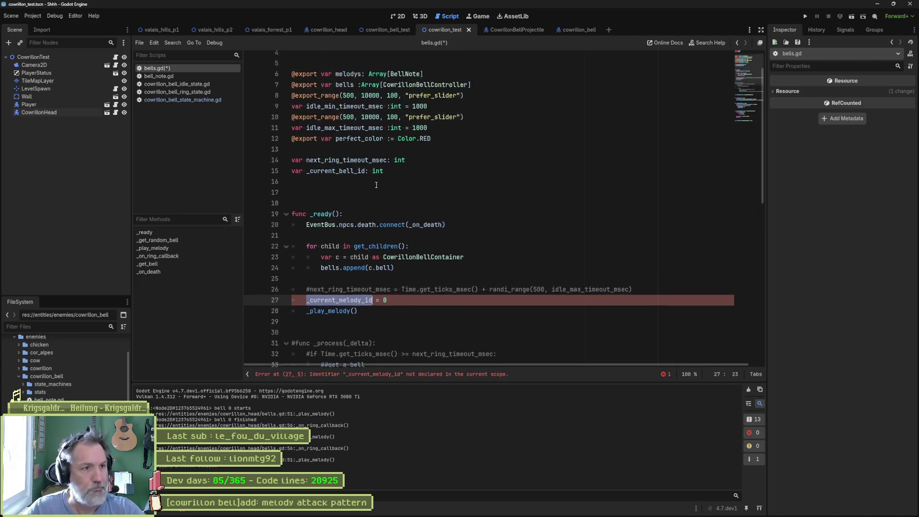
{"action": "double_click", "coordinate": [342, 209]}
{"action": "key", "text": "ctrl+v"}
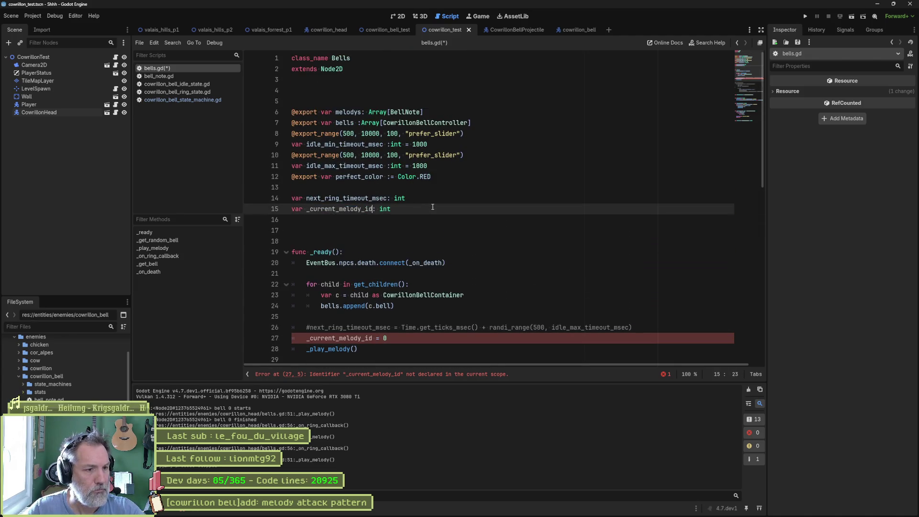
Replace _current_bell_id with _current_melody_id on line 51 and both uses on line 52.
{"action": "scroll", "coordinate": [431, 216], "scroll_direction": "down", "scroll_amount": 6}
{"action": "scroll", "coordinate": [431, 217], "scroll_direction": "down", "scroll_amount": 4}
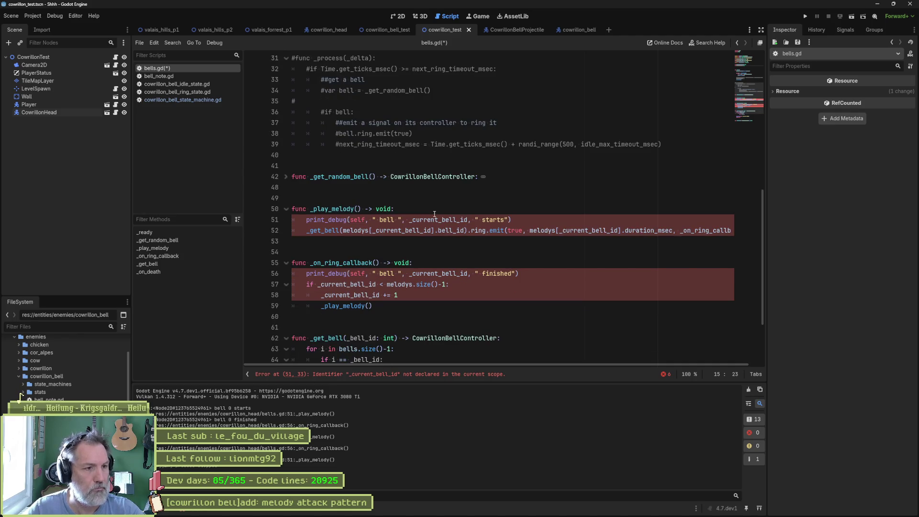
{"action": "double_click", "coordinate": [442, 219]}
{"action": "key", "text": "ctrl+v"}
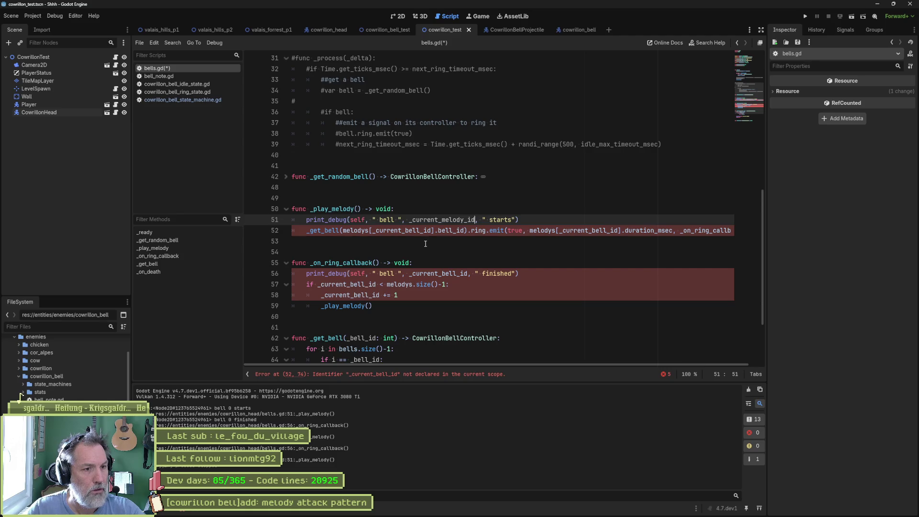
{"action": "double_click", "coordinate": [415, 231]}
{"action": "key", "text": "ctrl+v"}
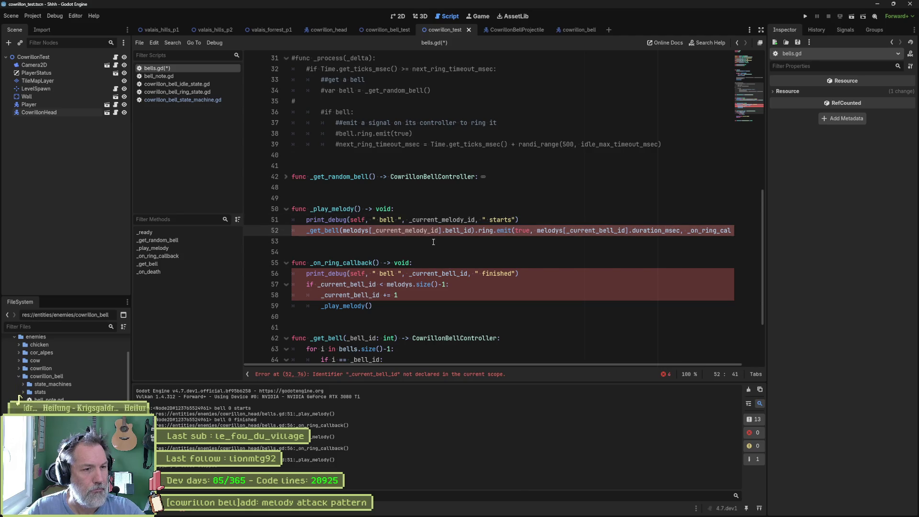
{"action": "double_click", "coordinate": [593, 231]}
{"action": "key", "text": "ctrl+v"}
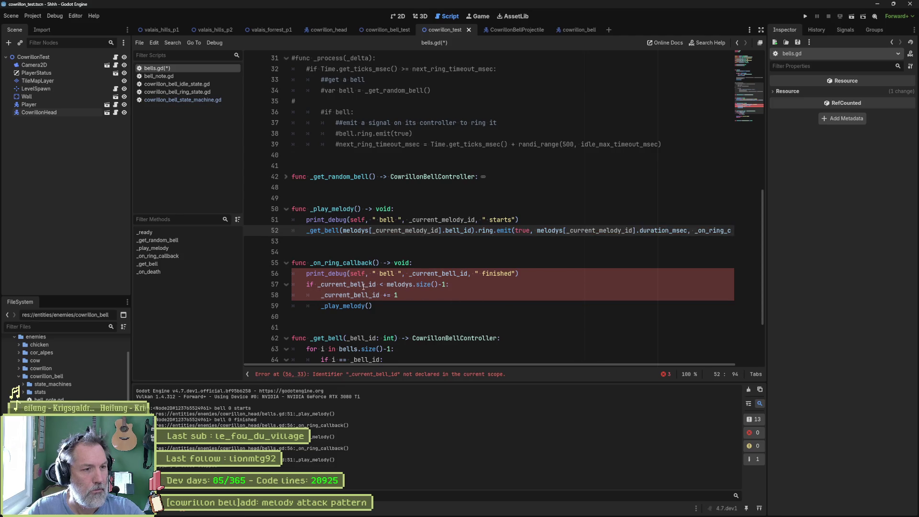
Replace _current_bell_id with _current_melody_id on lines 56–58 and save bells.gd.
{"action": "double_click", "coordinate": [363, 286]}
{"action": "key", "text": "ctrl+v"}
{"action": "double_click", "coordinate": [354, 295]}
{"action": "key", "text": "ctrl+v"}
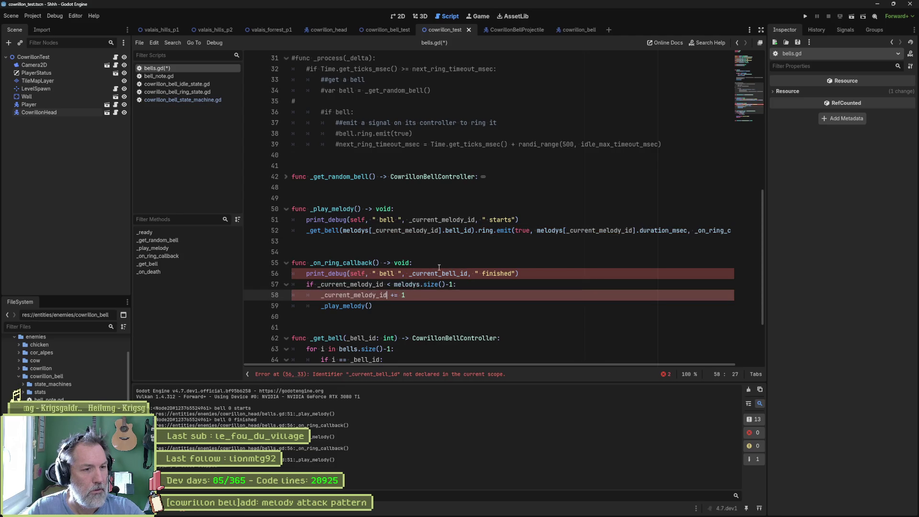
{"action": "double_click", "coordinate": [439, 274]}
{"action": "key", "text": "ctrl+v"}
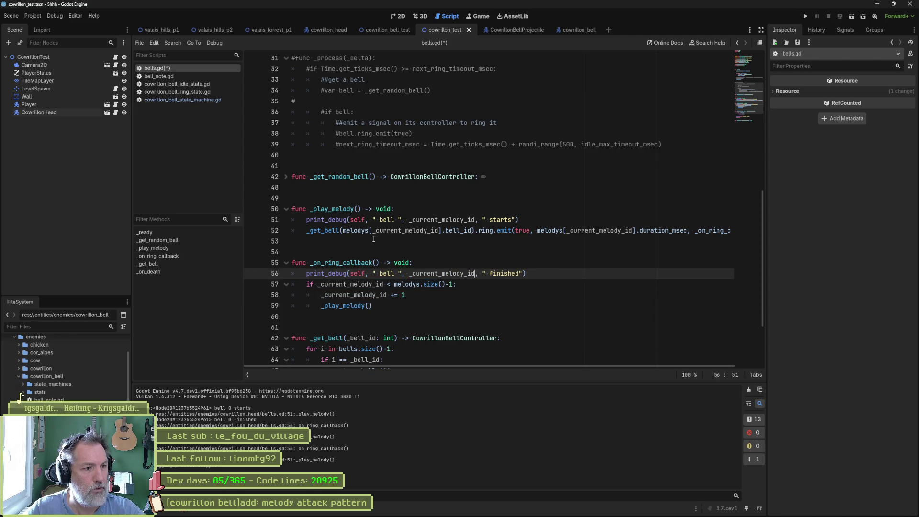
{"action": "left_click_drag", "start_coordinate": [343, 231], "coordinate": [441, 230]}
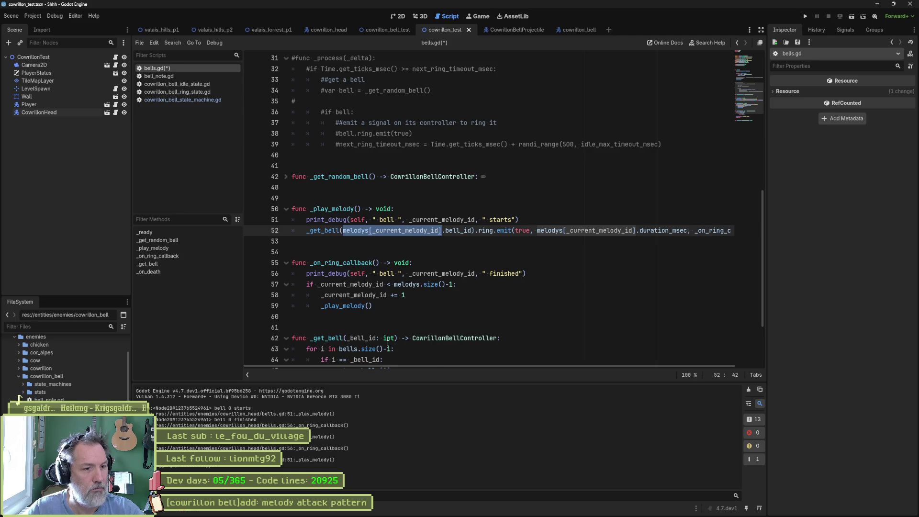
{"action": "scroll", "coordinate": [345, 330], "scroll_direction": "down", "scroll_amount": 1}
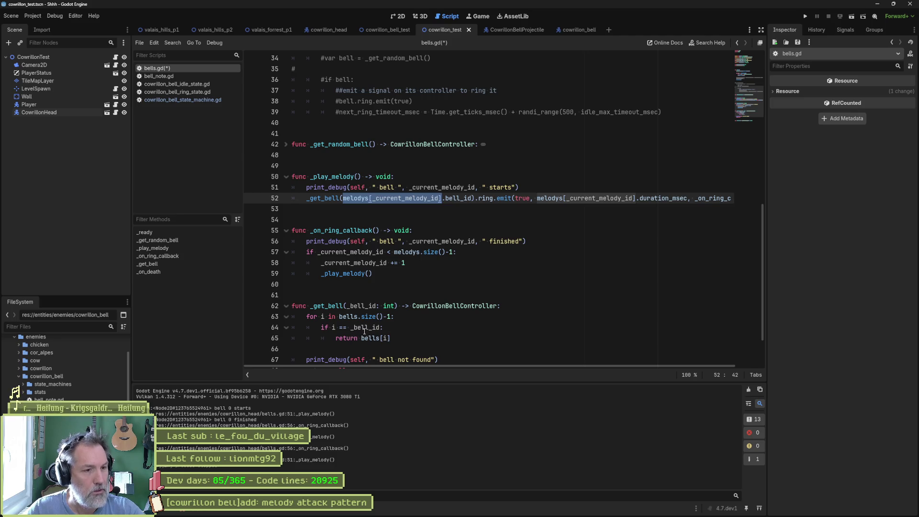
{"action": "key", "text": "ctrl+s"}
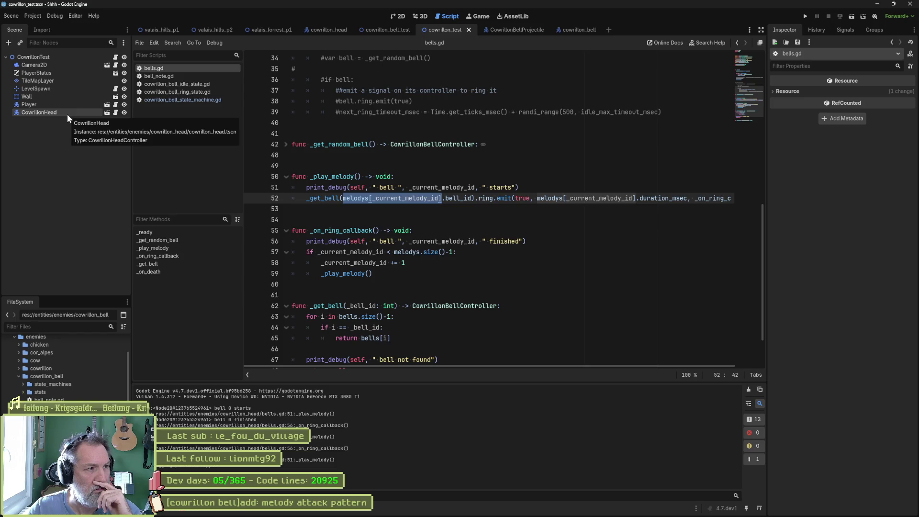
In cowrillon_head, set the first Melodys BellNote's Bell ID to 3 and expand the second note.
{"action": "left_click", "coordinate": [314, 31]}
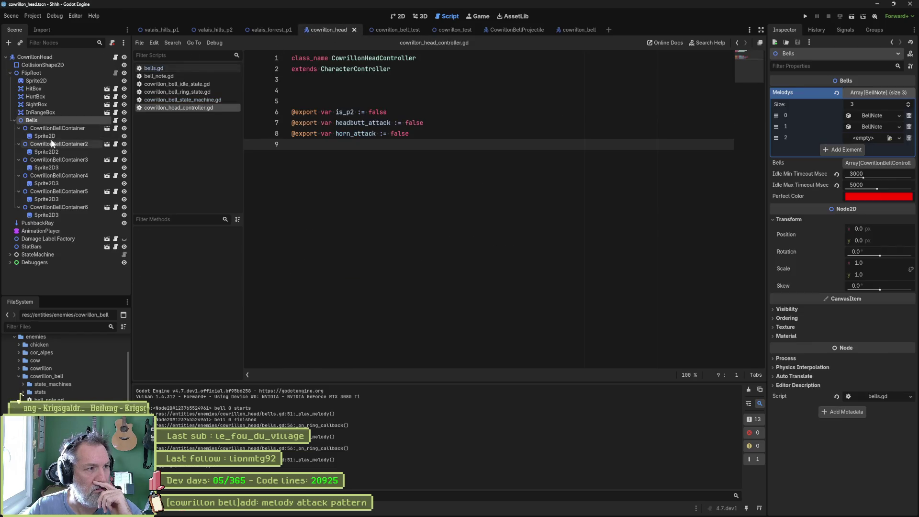
{"action": "left_click", "coordinate": [45, 118]}
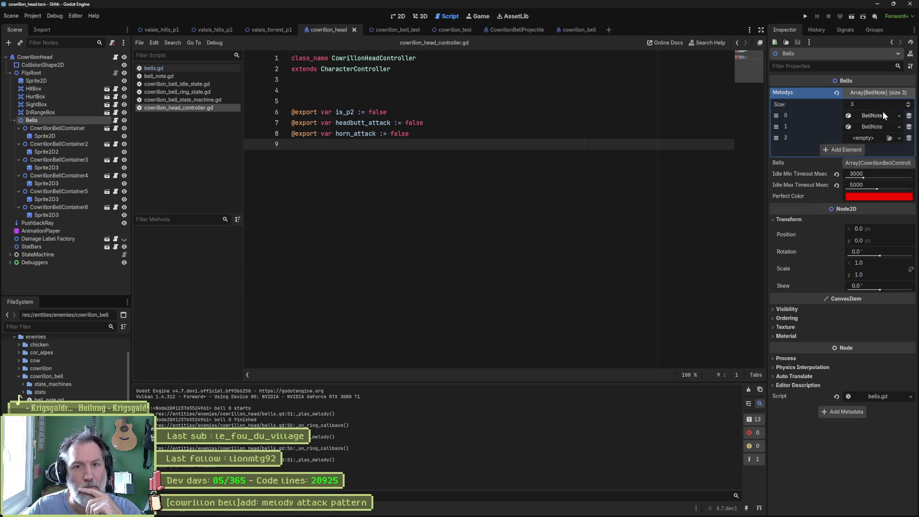
{"action": "left_click", "coordinate": [883, 116]}
{"action": "left_click", "coordinate": [851, 127]}
{"action": "type", "text": "3"}
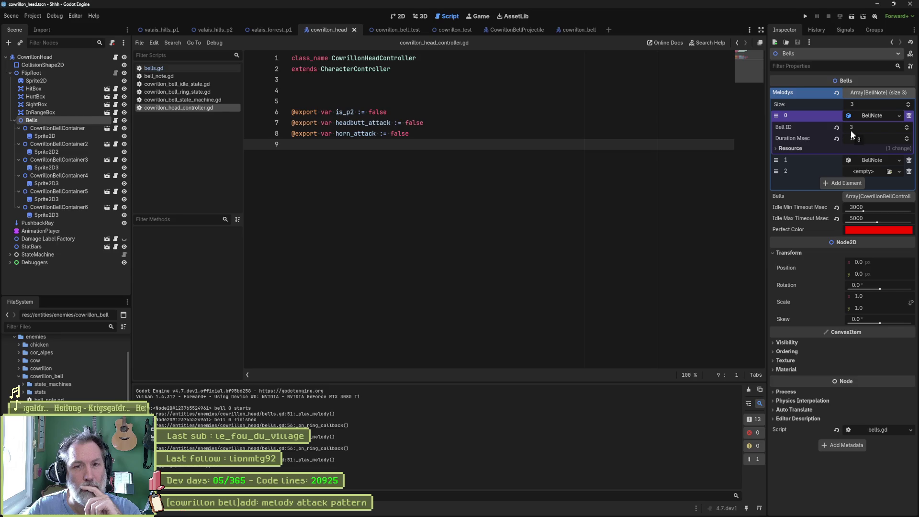
{"action": "left_click", "coordinate": [866, 160]}
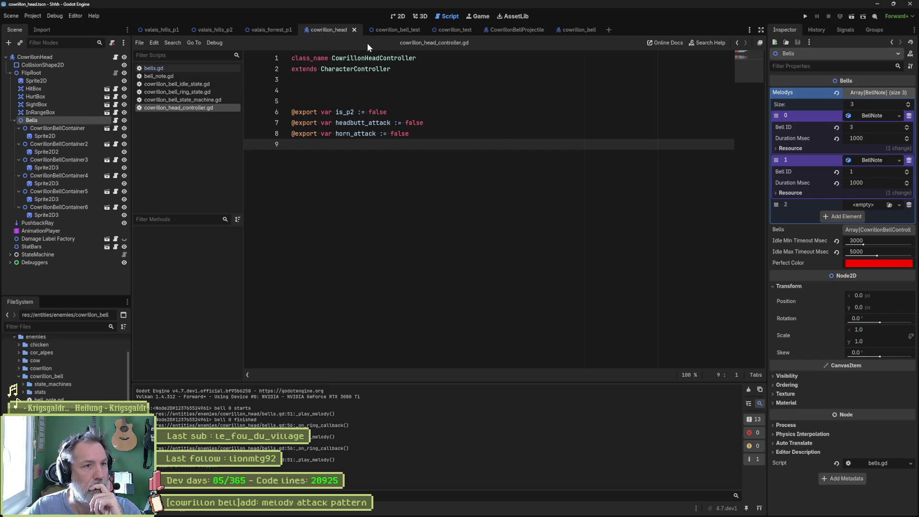
Look through the bell state machine, ring and idle state scripts, then return to bells.gd.
{"action": "left_click", "coordinate": [194, 100]}
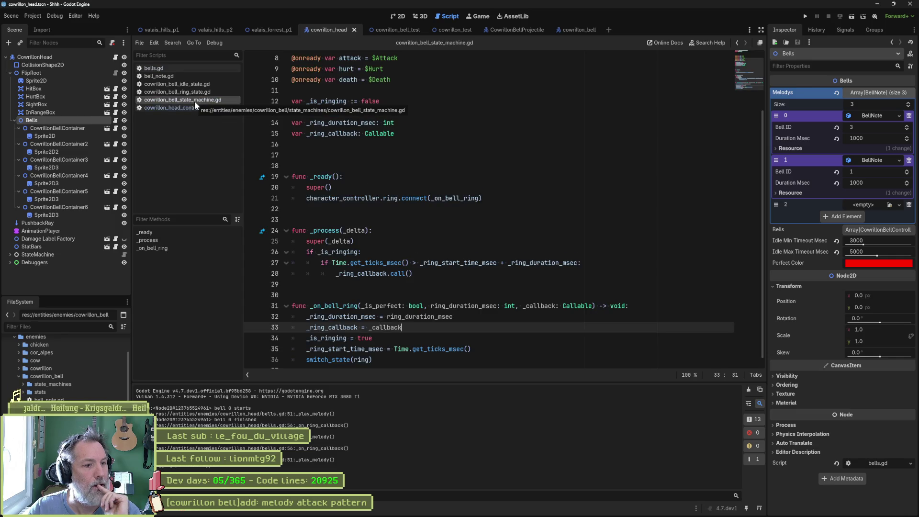
{"action": "scroll", "coordinate": [478, 194], "scroll_direction": "down", "scroll_amount": 1}
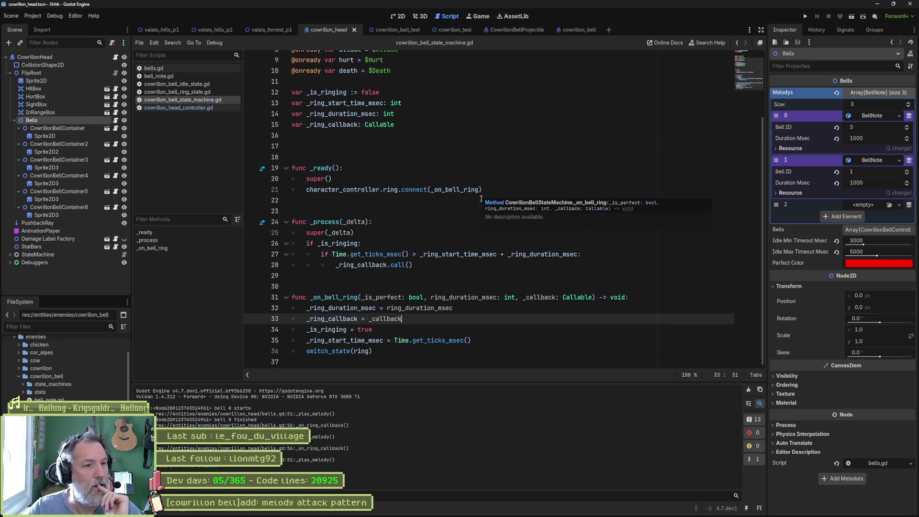
{"action": "left_click", "coordinate": [192, 91]}
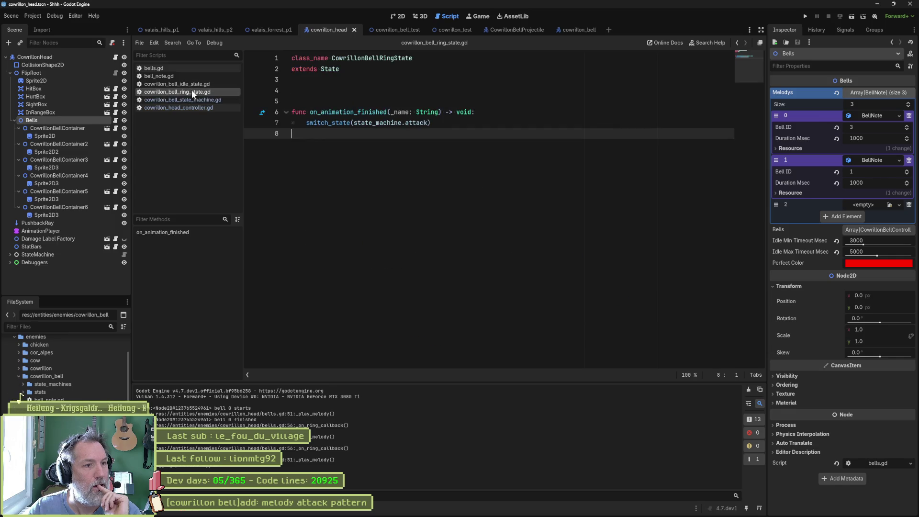
{"action": "left_click", "coordinate": [197, 83]}
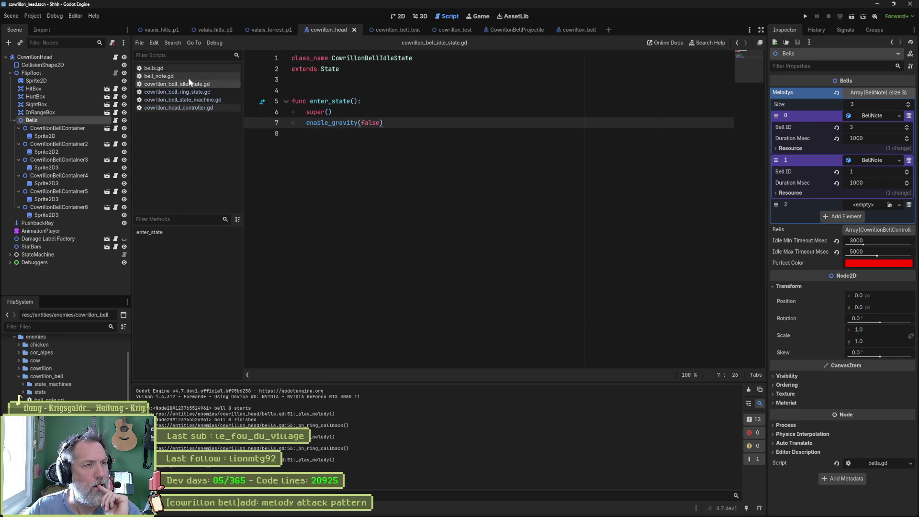
{"action": "left_click", "coordinate": [191, 69]}
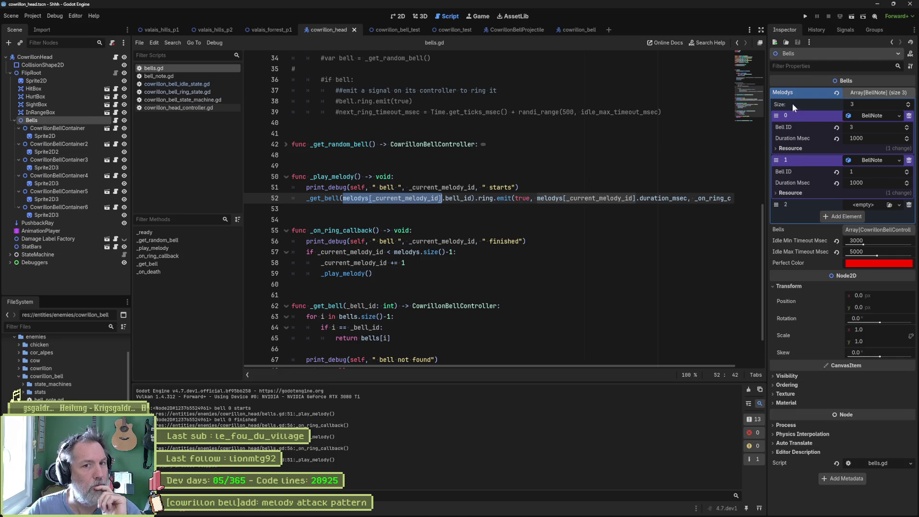
Make the starts and finished debug prints use melodys[_current_melody_id].bell_id.
{"action": "double_click", "coordinate": [431, 196]}
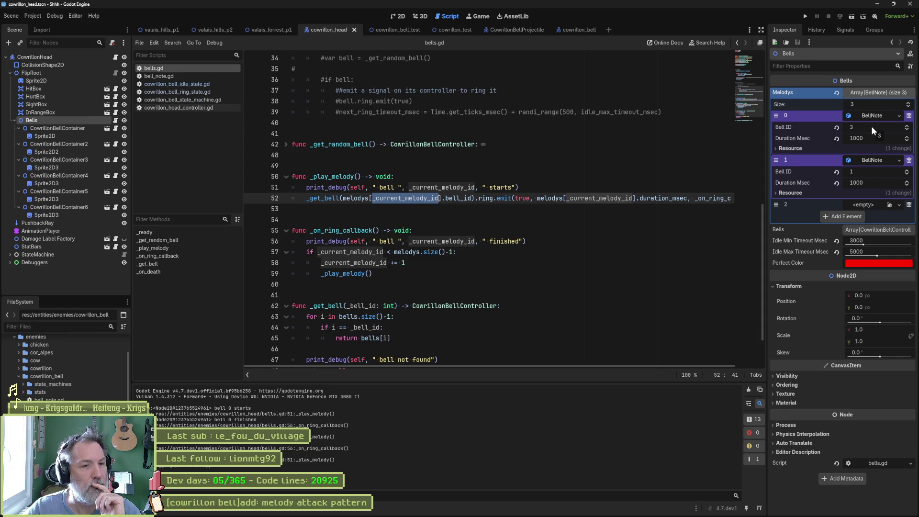
{"action": "left_click", "coordinate": [449, 187]}
{"action": "left_click_drag", "start_coordinate": [344, 197], "coordinate": [472, 198]}
{"action": "key", "text": "ctrl+c"}
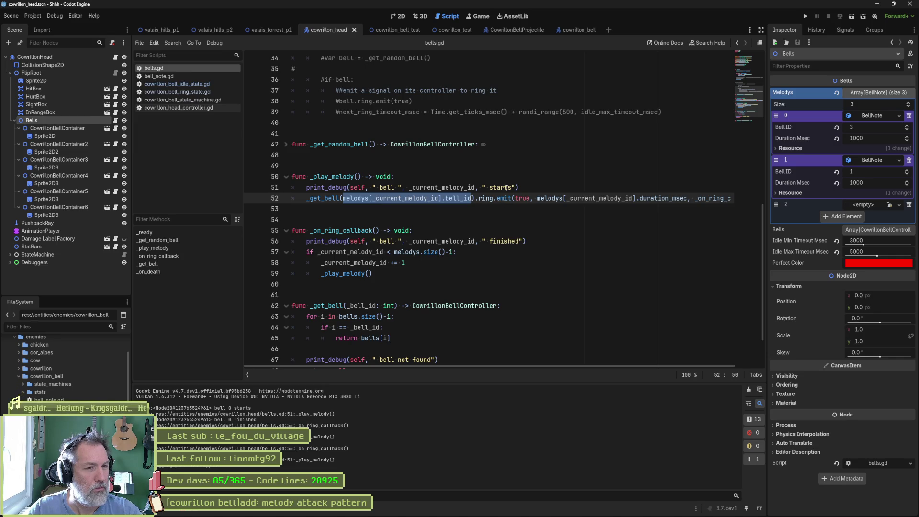
{"action": "double_click", "coordinate": [466, 188]}
{"action": "key", "text": "ctrl+v"}
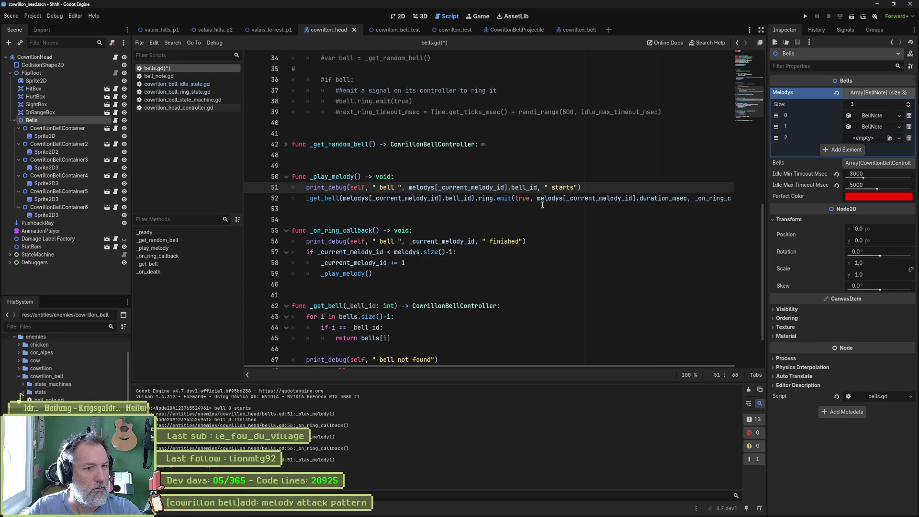
{"action": "double_click", "coordinate": [466, 241]}
{"action": "key", "text": "ctrl+v"}
Save bells.gd and run the cowrillon_test scene.
{"action": "key", "text": "ctrl+s"}
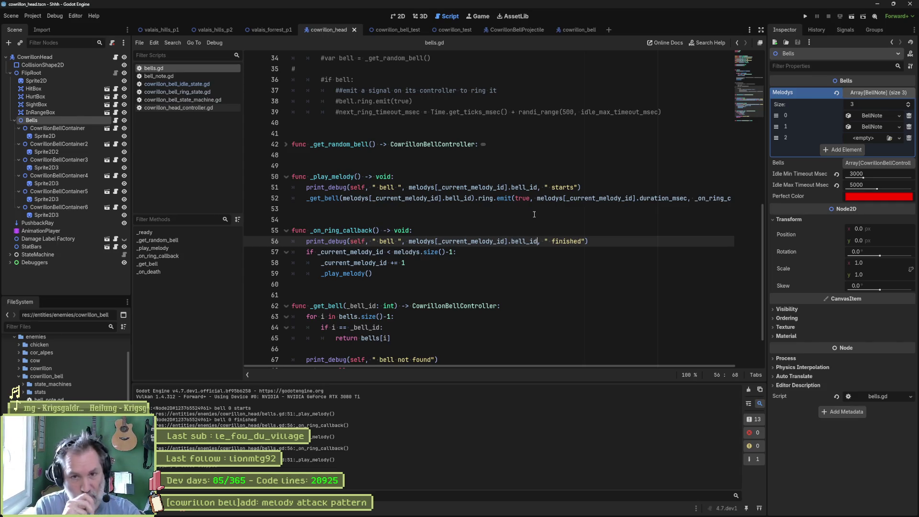
{"action": "left_click", "coordinate": [445, 30]}
{"action": "key", "text": "F6"}
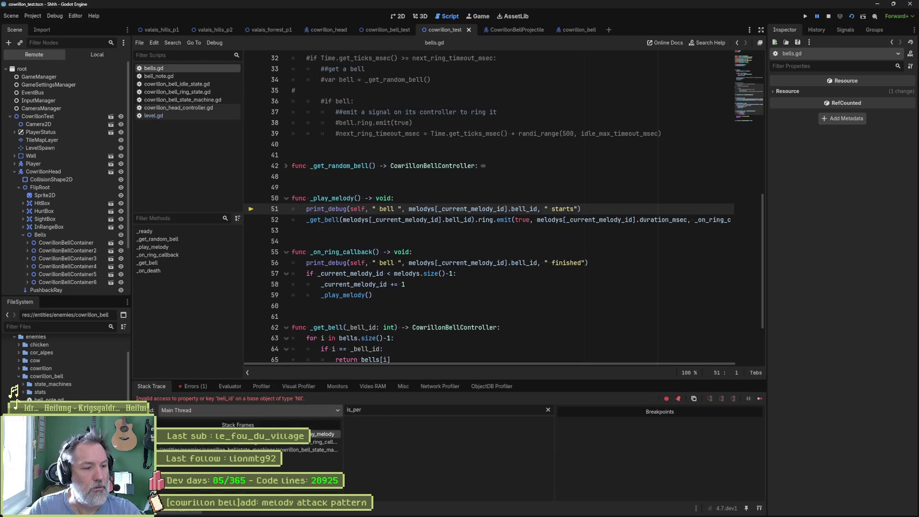
Read the 'bell 3' messages in Output, stop the game, and return to cowrillon_head.
{"action": "left_click", "coordinate": [144, 509]}
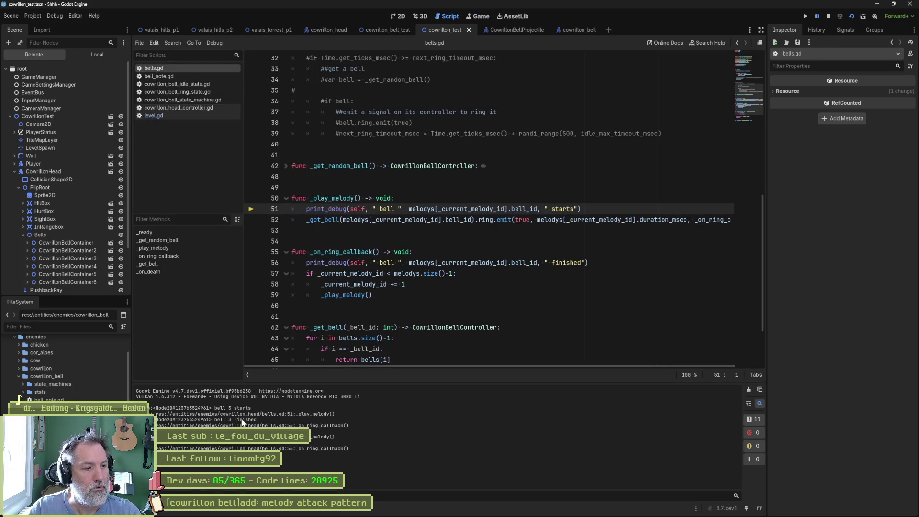
{"action": "left_click", "coordinate": [829, 16]}
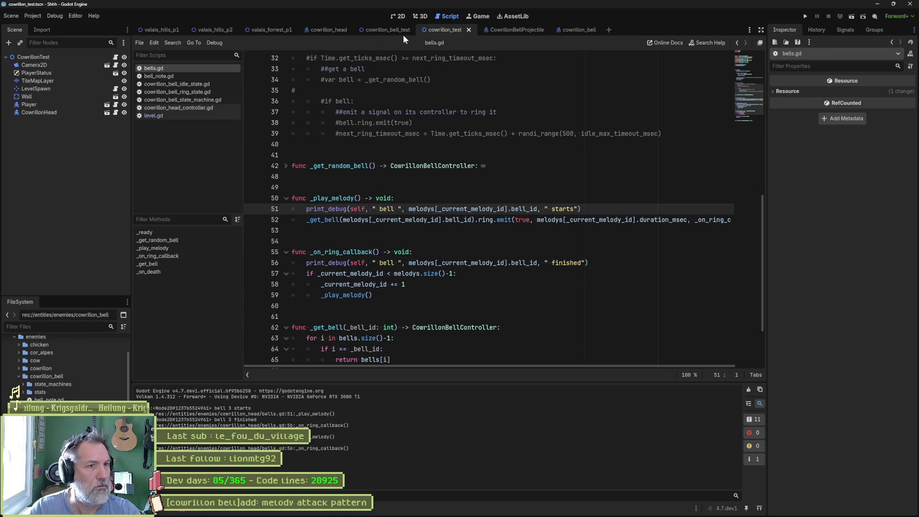
{"action": "left_click", "coordinate": [337, 29]}
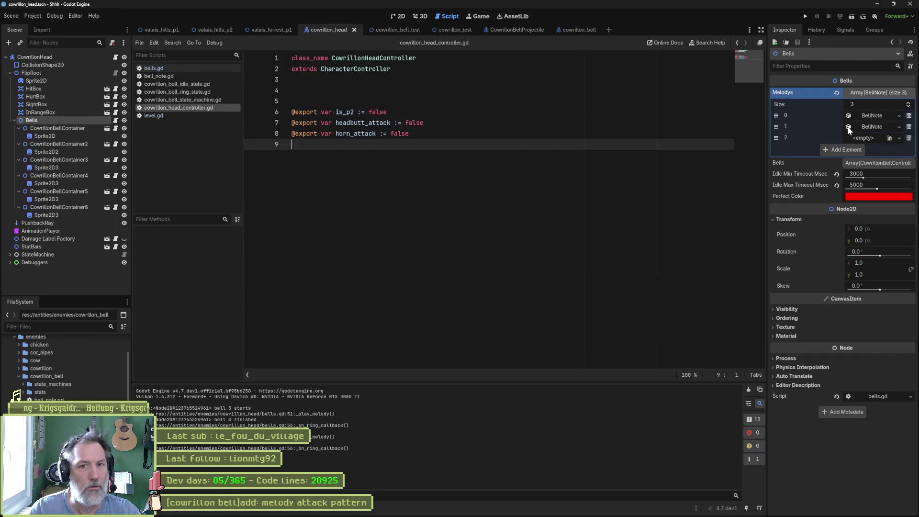
Review melody notes 0 and 1, then inspect _on_bell_ring in cowrillon_bell_state_machine.gd.
{"action": "left_click", "coordinate": [869, 128]}
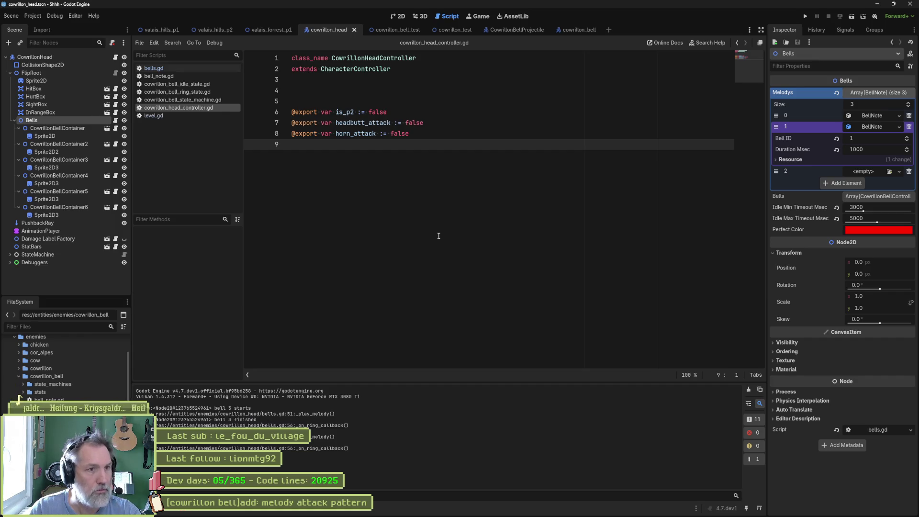
{"action": "left_click", "coordinate": [870, 116]}
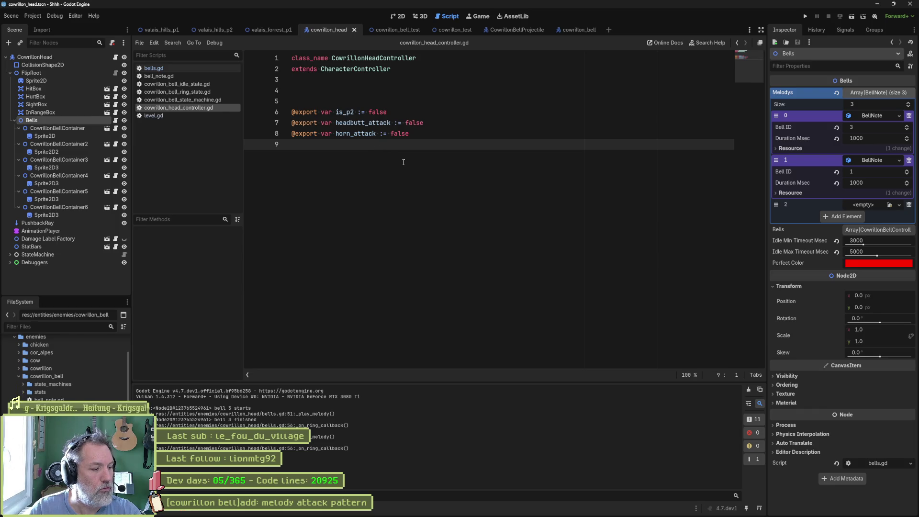
{"action": "left_click", "coordinate": [192, 100]}
{"action": "scroll", "coordinate": [474, 273], "scroll_direction": "down", "scroll_amount": 1}
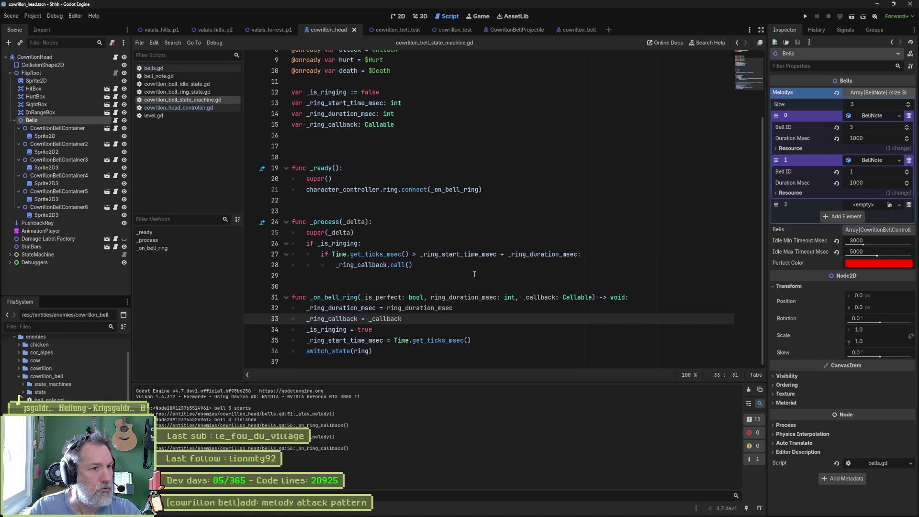
{"action": "double_click", "coordinate": [351, 296]}
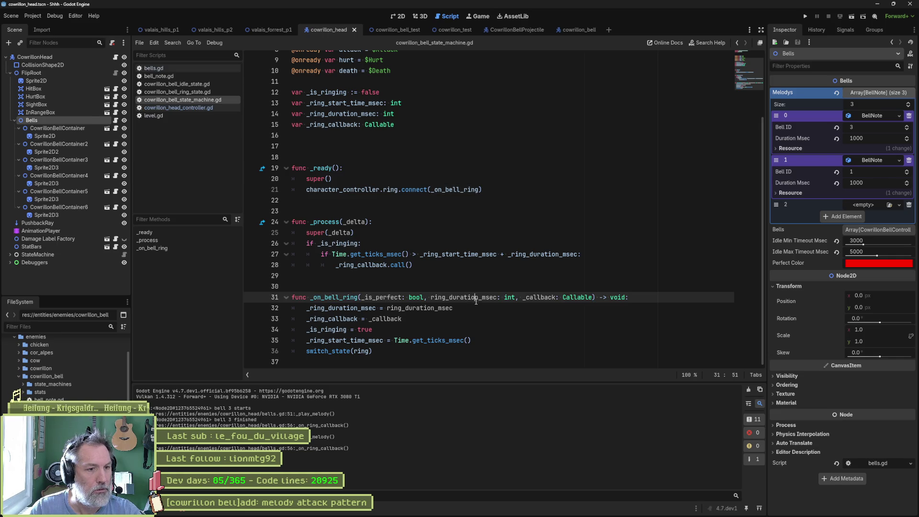
{"action": "double_click", "coordinate": [475, 301]}
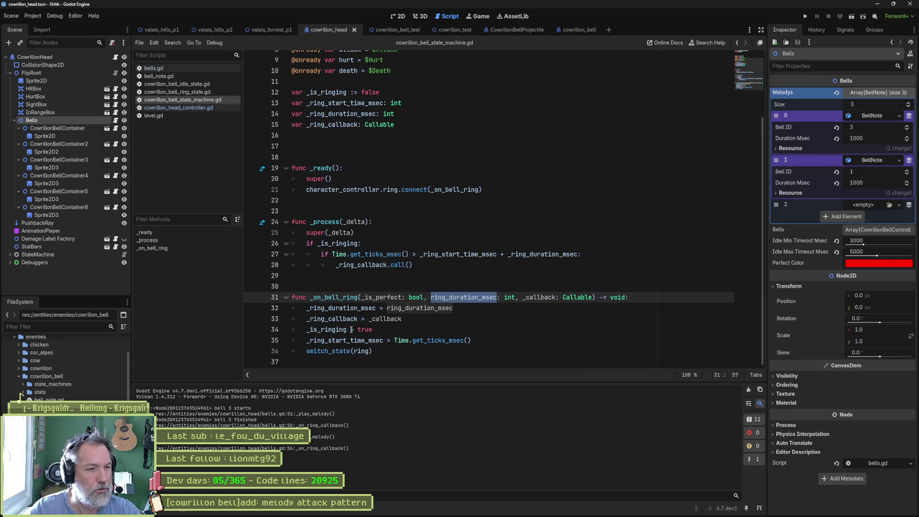
Comment out the switch_state(ring) call on line 36 and return to cowrillon_test.
{"action": "left_click", "coordinate": [376, 352]}
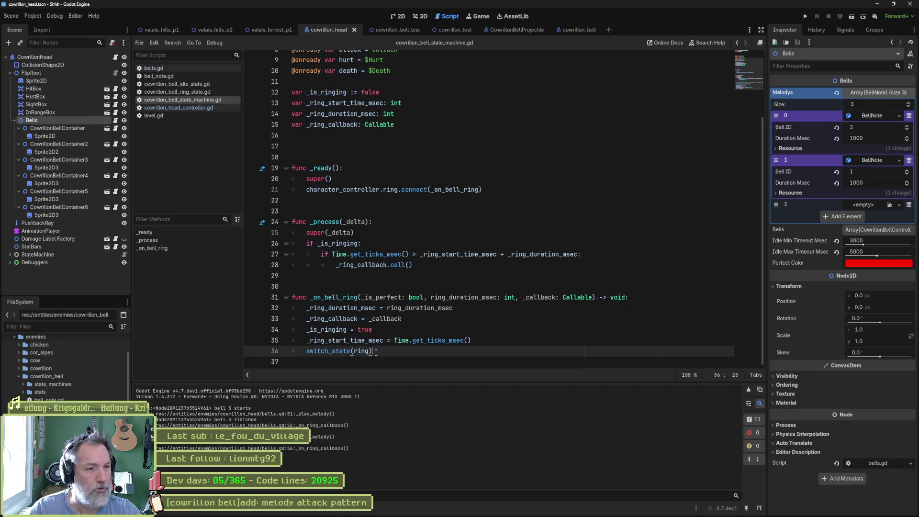
{"action": "left_click_drag", "start_coordinate": [377, 352], "coordinate": [500, 341]}
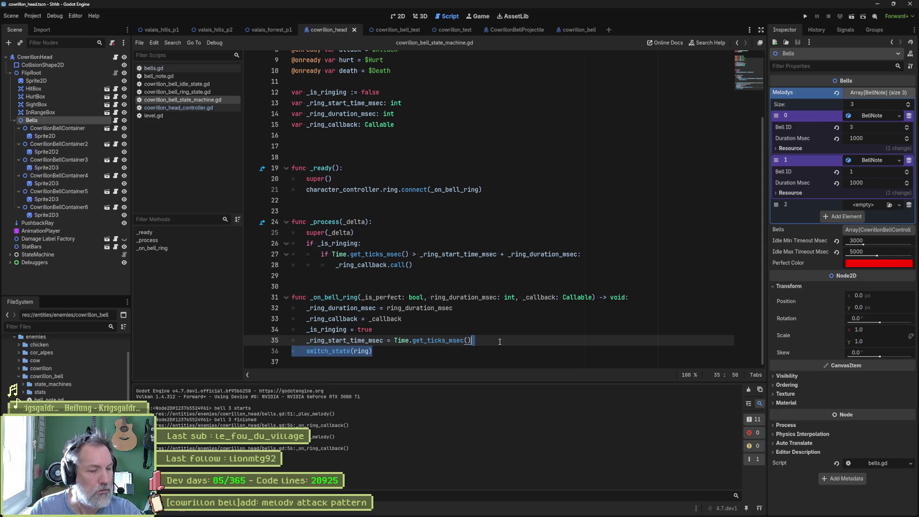
{"action": "left_click", "coordinate": [306, 351]}
{"action": "type", "text": "#"}
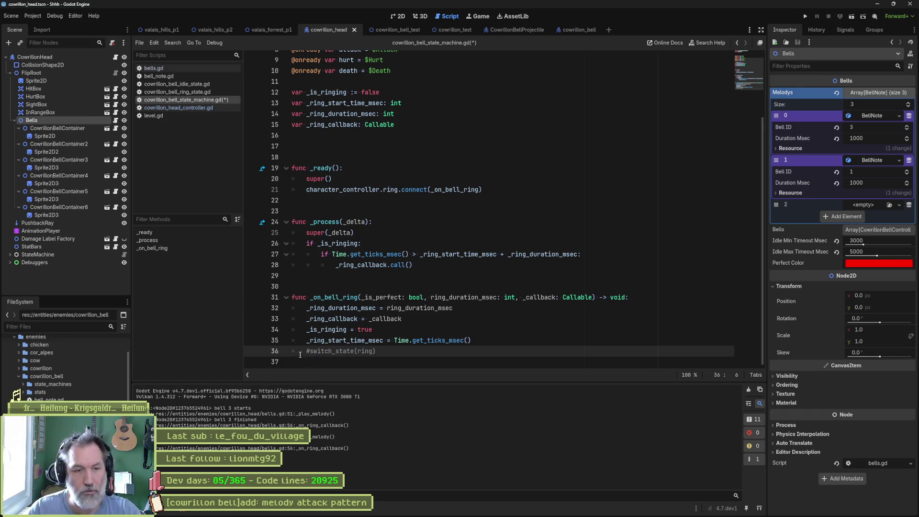
{"action": "left_click", "coordinate": [435, 28]}
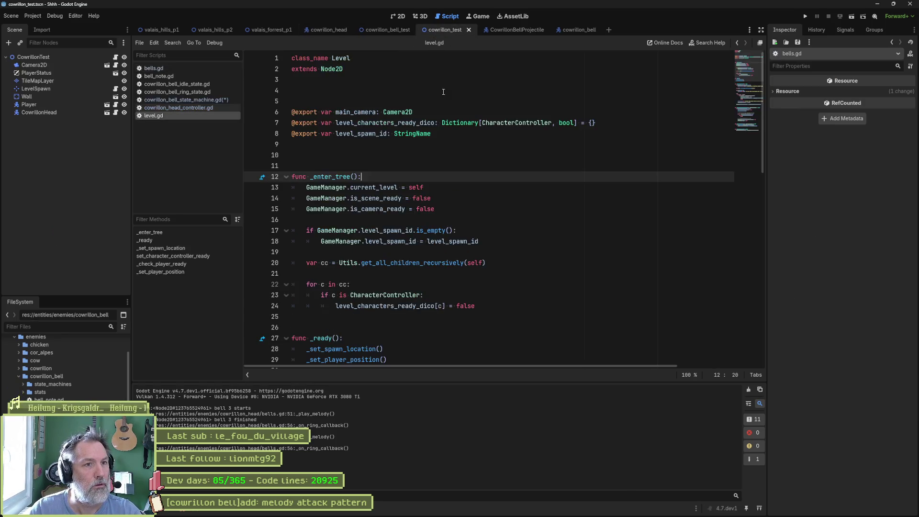
Run cowrillon_test again, check _current_melody_id equals 2 on line 51, and view Output.
{"action": "key", "text": "F6"}
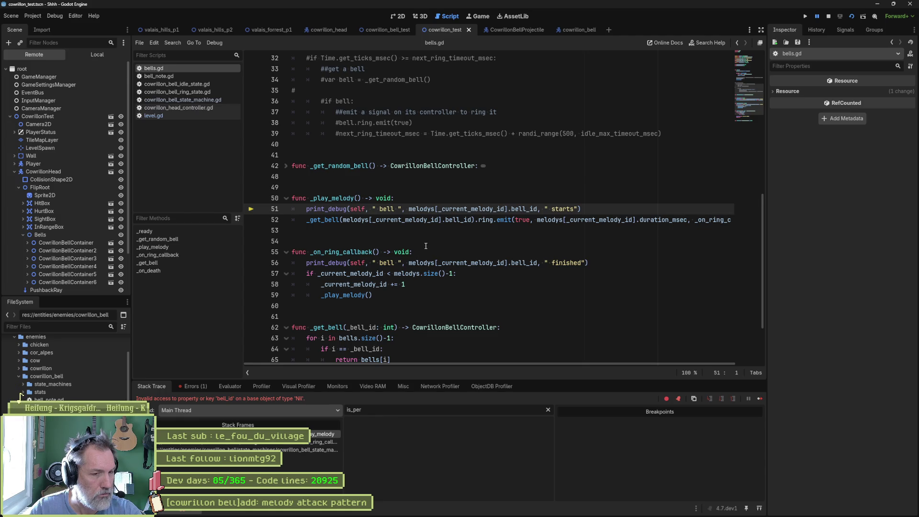
{"action": "key", "text": "F6"}
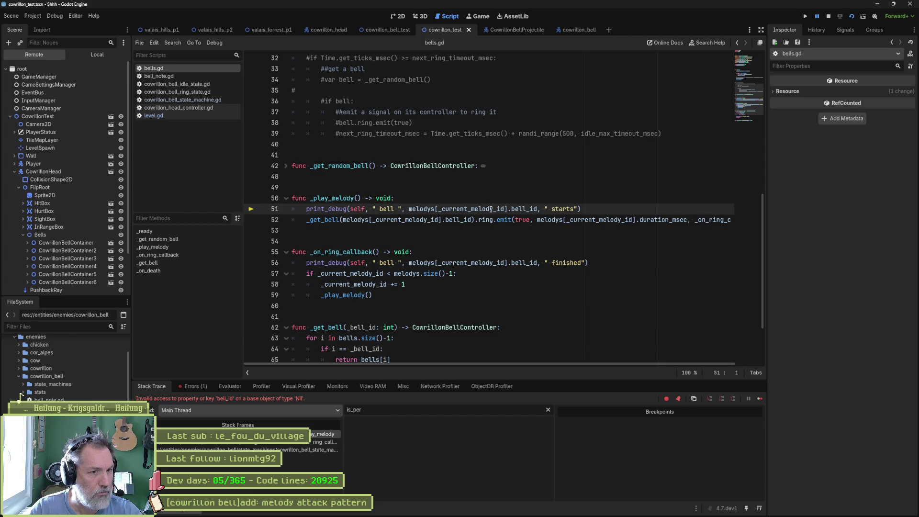
{"action": "mouse_move", "coordinate": [491, 209]}
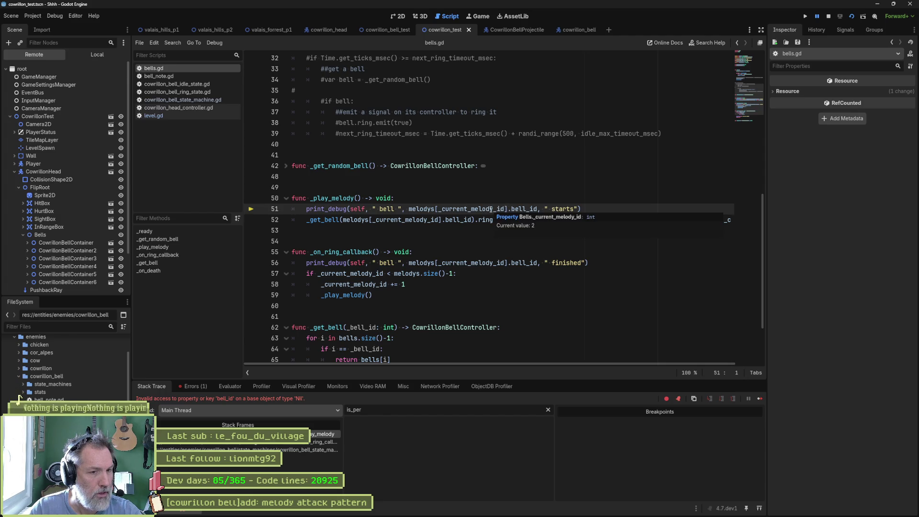
{"action": "left_click", "coordinate": [146, 508]}
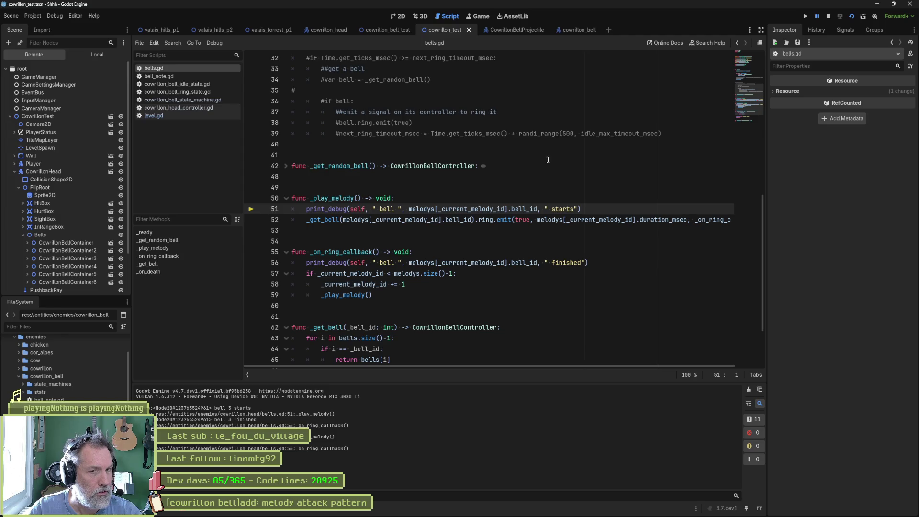
Stop the game and read the Nil bell_id error alongside the line 52 and 57 expressions.
{"action": "left_click", "coordinate": [829, 17]}
{"action": "scroll", "coordinate": [443, 215], "scroll_direction": "down", "scroll_amount": 2}
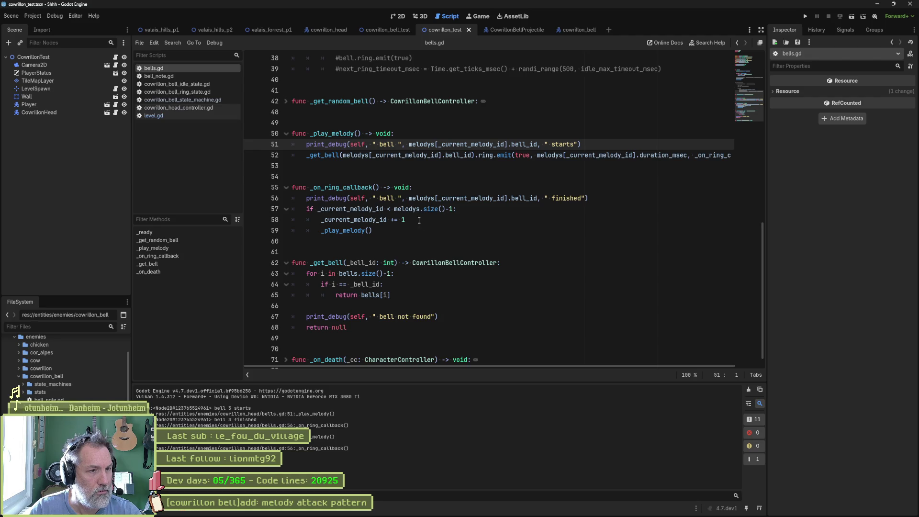
{"action": "left_click", "coordinate": [317, 209]}
{"action": "left_click_drag", "start_coordinate": [316, 209], "coordinate": [385, 209]}
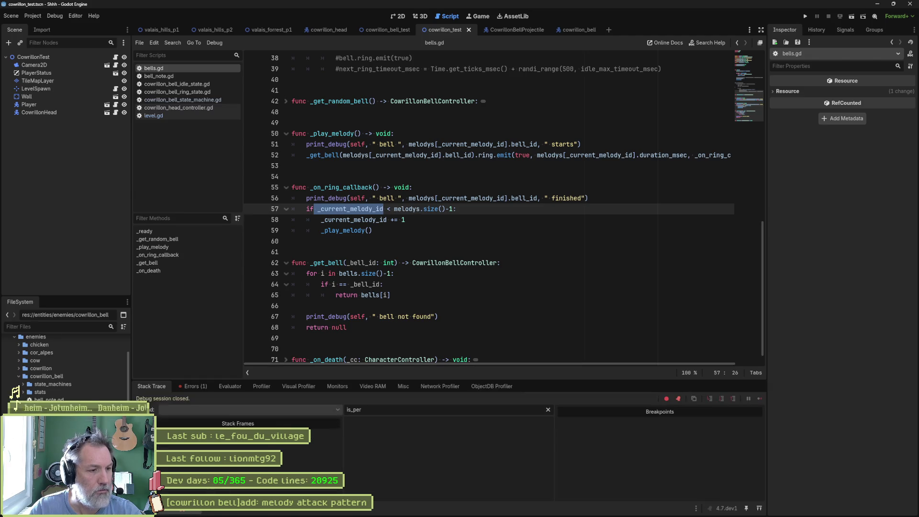
{"action": "left_click", "coordinate": [200, 388]}
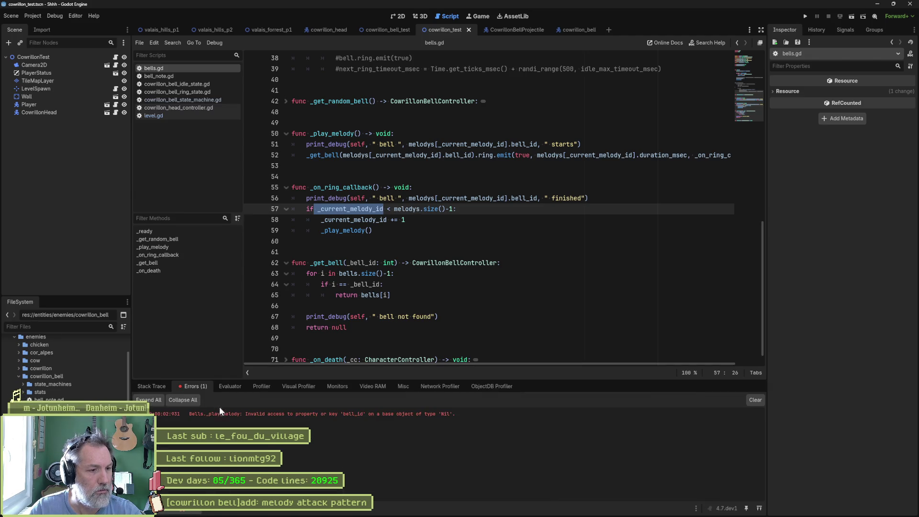
{"action": "left_click_drag", "start_coordinate": [440, 155], "coordinate": [344, 156]}
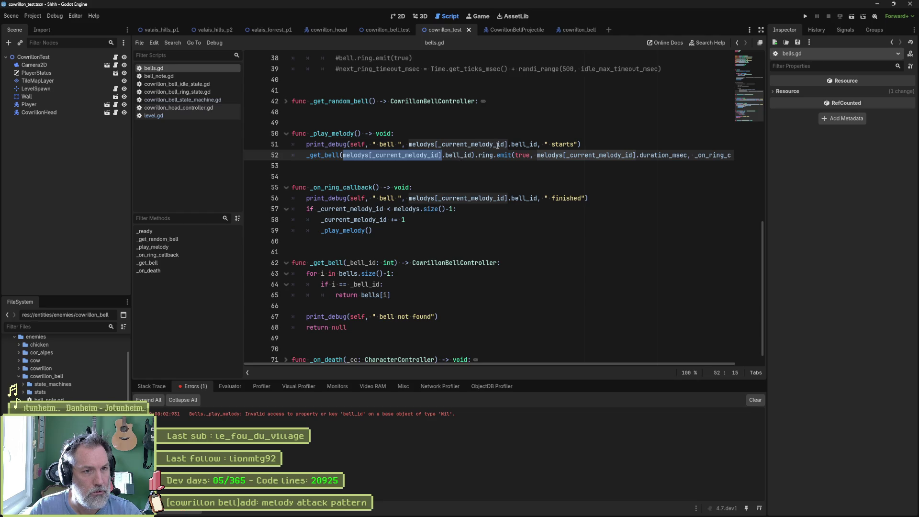
Select _current_melody_id on line 51, rerun the test scene, and view Output.
{"action": "left_click", "coordinate": [515, 145]}
{"action": "double_click", "coordinate": [490, 144]}
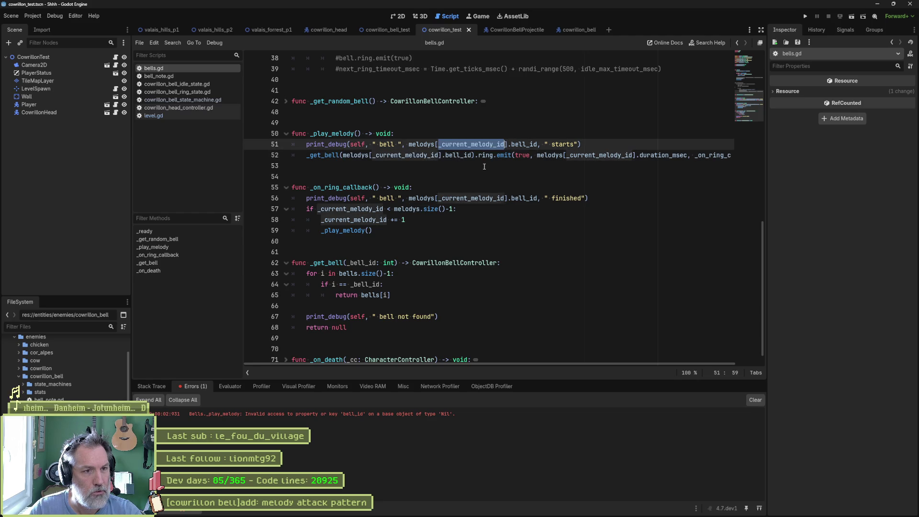
{"action": "key", "text": "F6"}
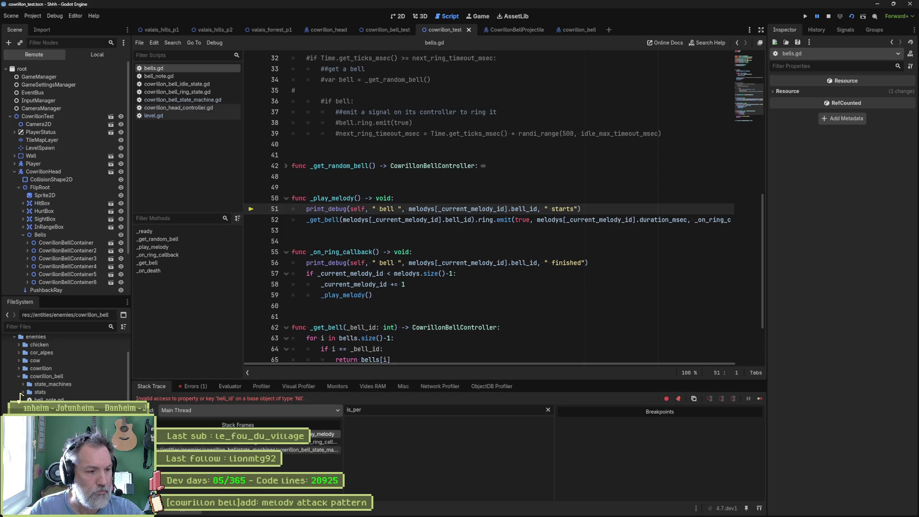
{"action": "left_click", "coordinate": [144, 508]}
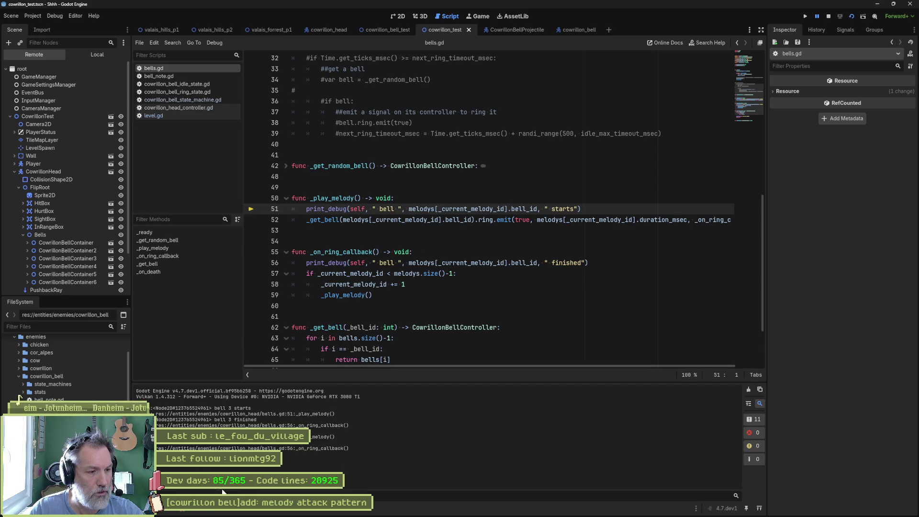
Inspect _current_melody_id on line 51 and jump to the failing stack frame.
{"action": "left_click", "coordinate": [189, 513]}
{"action": "double_click", "coordinate": [470, 209]}
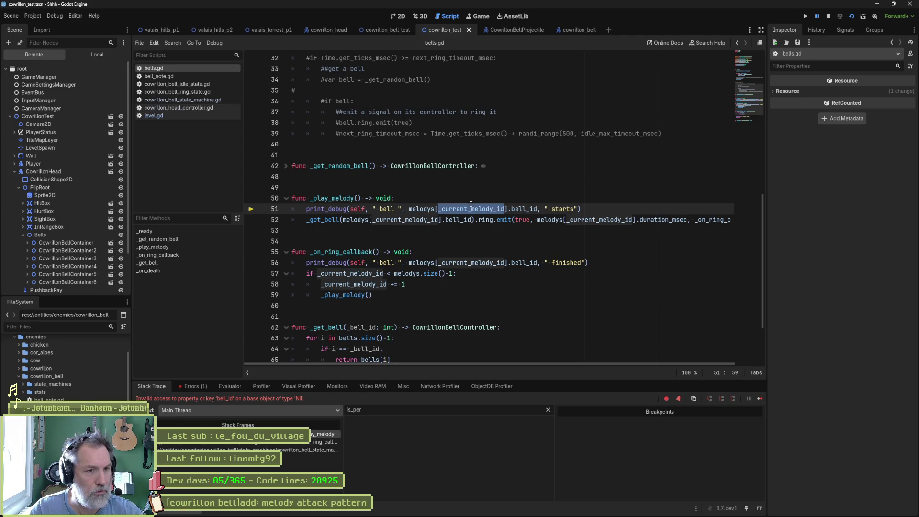
{"action": "left_click", "coordinate": [230, 387]}
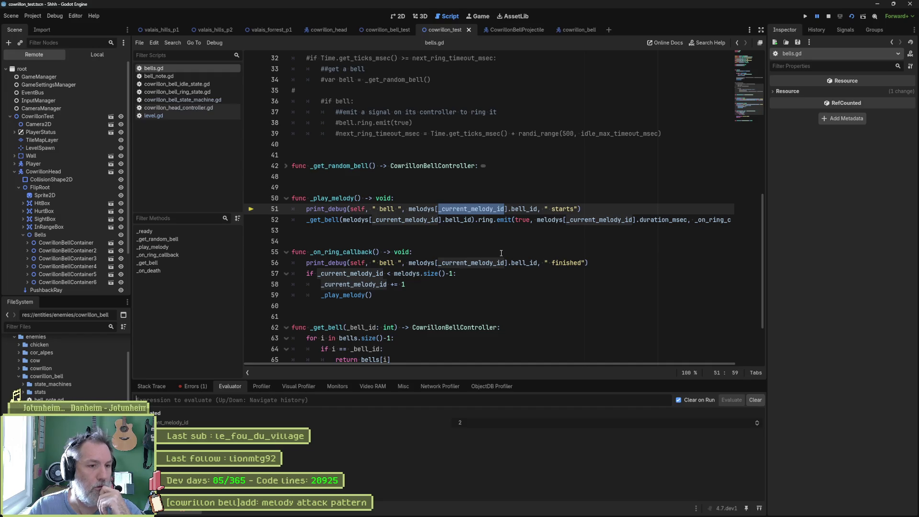
{"action": "left_click", "coordinate": [197, 388]}
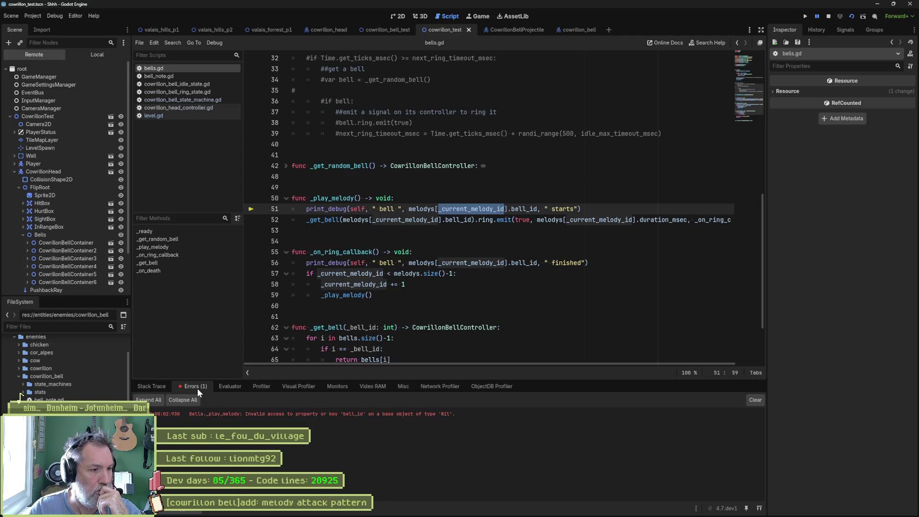
{"action": "left_click", "coordinate": [152, 386]}
{"action": "left_click", "coordinate": [182, 442]}
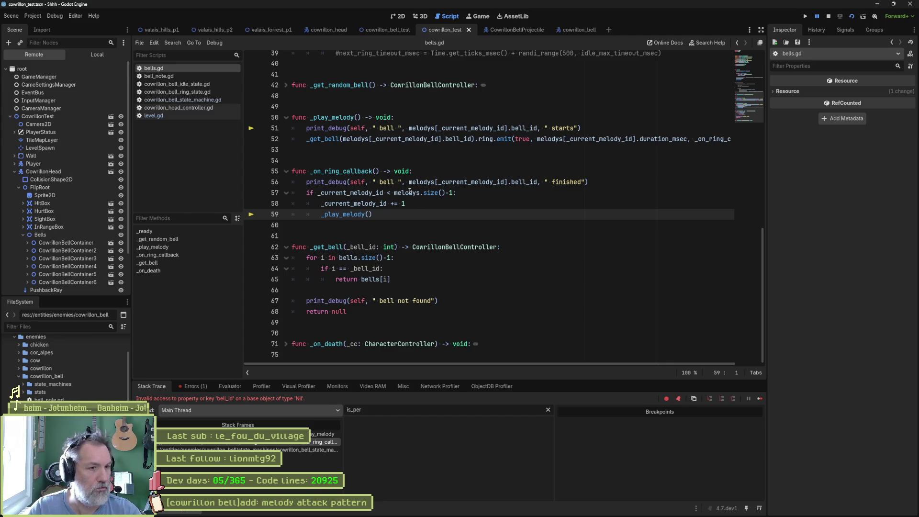
Evaluate the line-57 melody condition, including melodys.size(), in the debugger's Evaluator.
{"action": "mouse_move", "coordinate": [395, 197]}
{"action": "left_click_drag", "start_coordinate": [394, 193], "coordinate": [446, 193]}
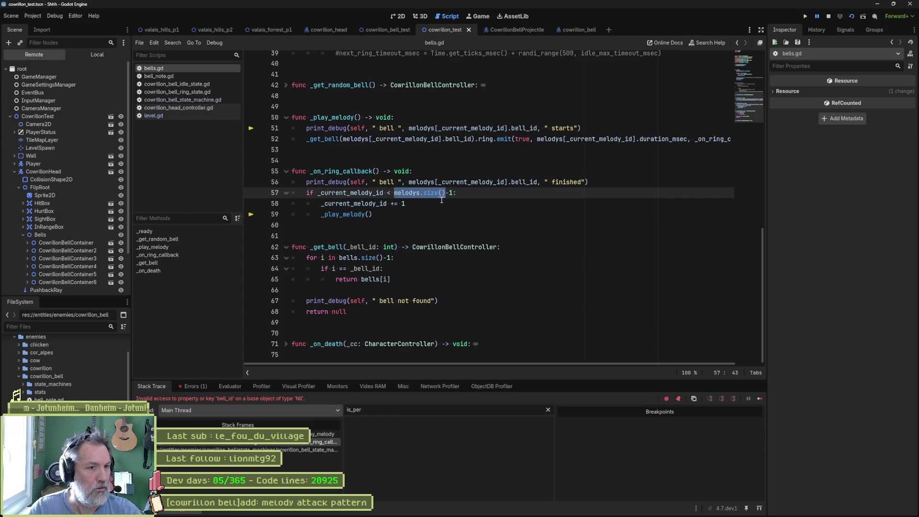
{"action": "left_click", "coordinate": [234, 387]}
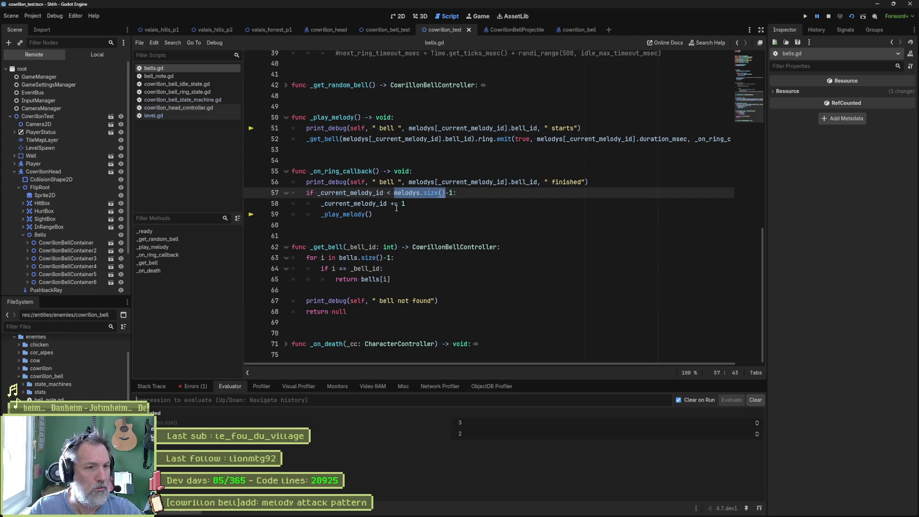
{"action": "left_click_drag", "start_coordinate": [318, 194], "coordinate": [452, 193]}
{"action": "key", "text": "ctrl+c"}
{"action": "left_click", "coordinate": [259, 400]}
{"action": "key", "text": "ctrl+v"}
{"action": "key", "text": "Return"}
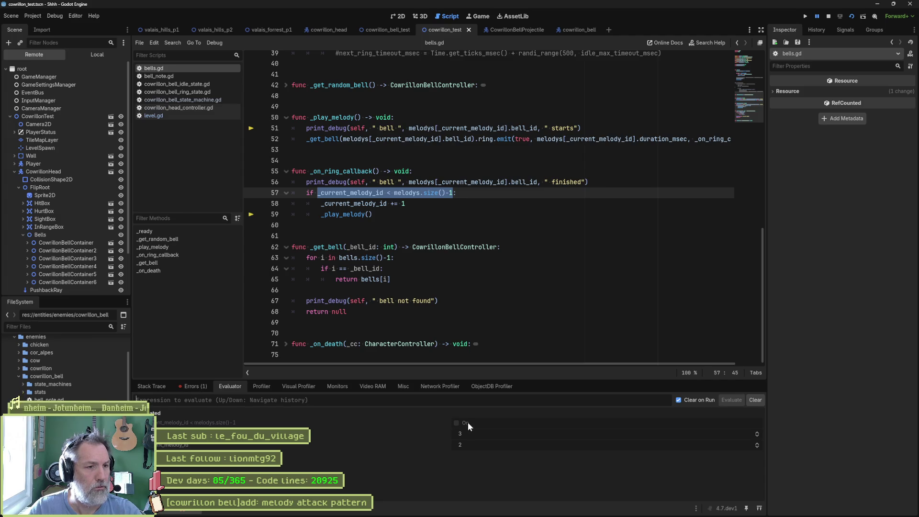
Bring up the Nil bell_id runtime error and jump to its source code.
{"action": "mouse_move", "coordinate": [353, 217]}
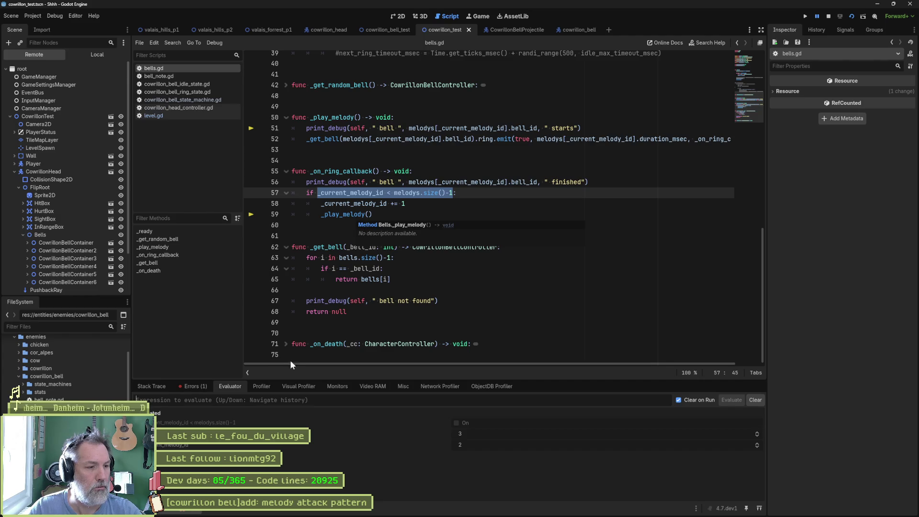
{"action": "left_click", "coordinate": [200, 387]}
{"action": "left_click", "coordinate": [223, 414]}
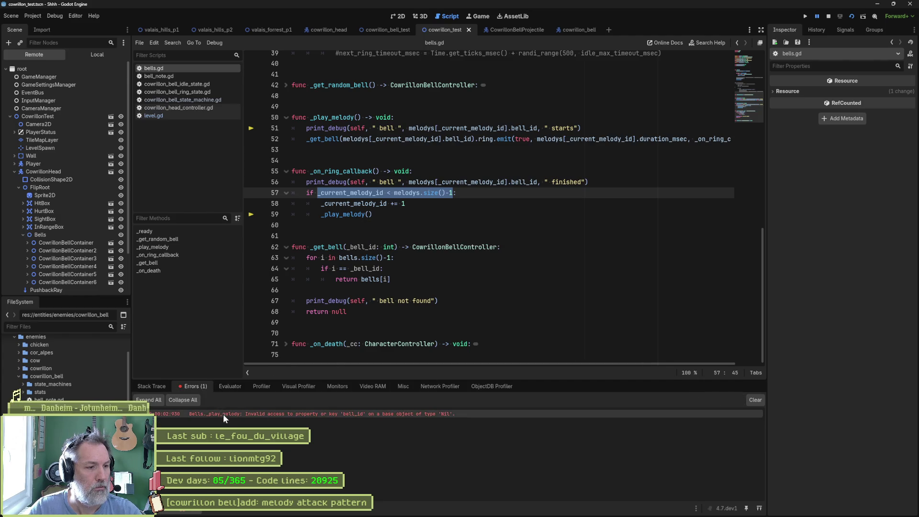
Trace the Nil bell_id error to bells.gd:59, stop the run, and breakpoint line 57.
{"action": "double_click", "coordinate": [158, 417]}
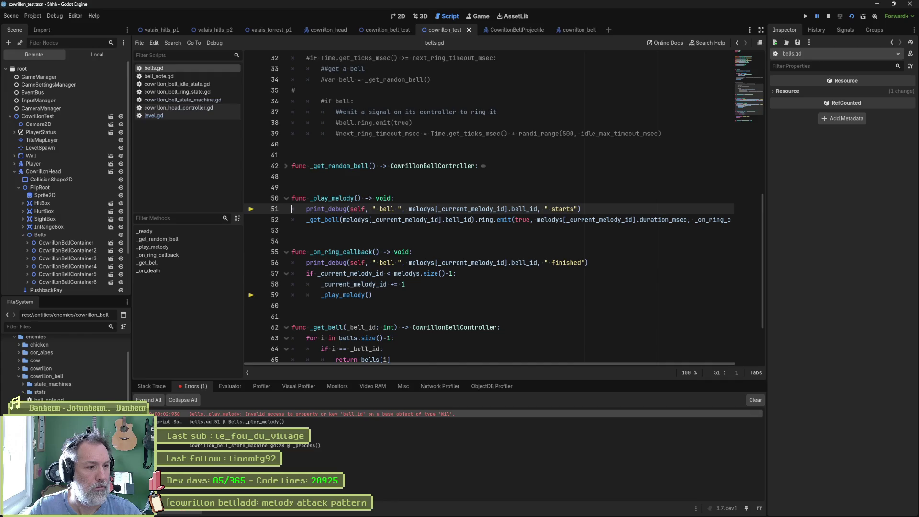
{"action": "left_click", "coordinate": [338, 424]}
{"action": "left_click", "coordinate": [334, 437]}
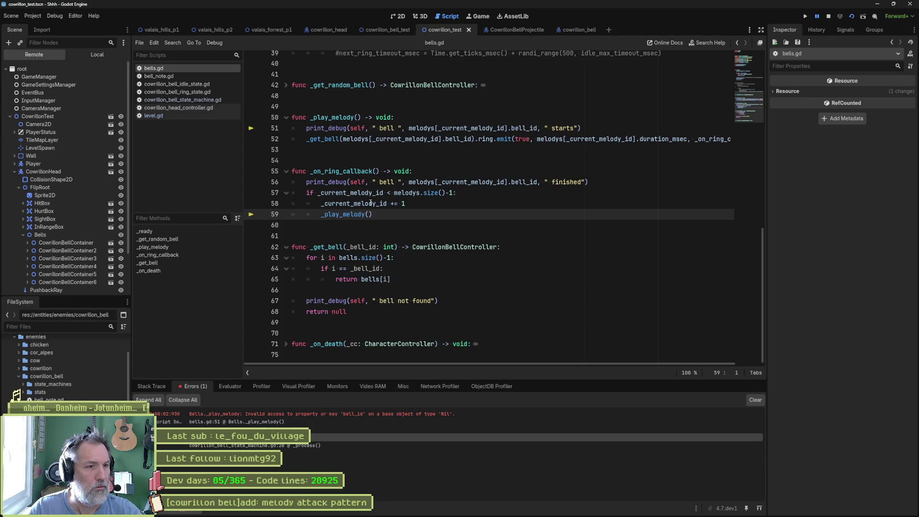
{"action": "mouse_move", "coordinate": [371, 204]}
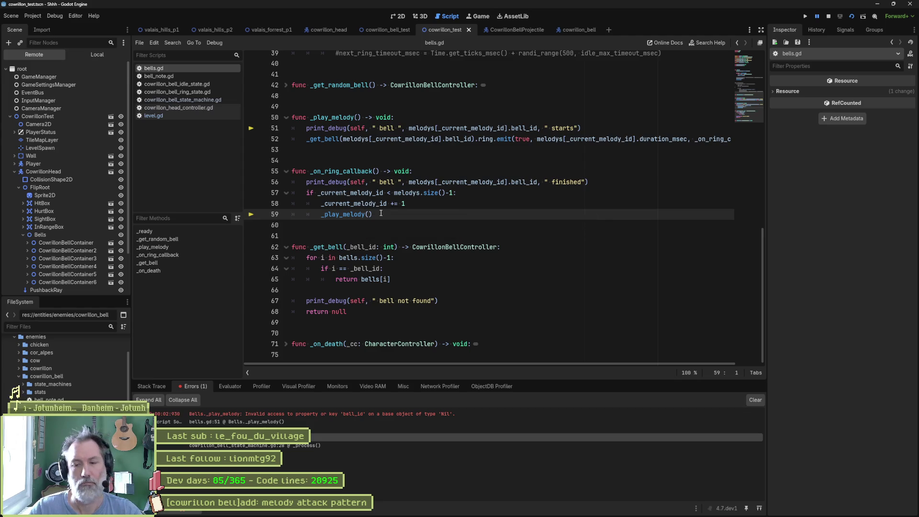
{"action": "key", "text": "F8"}
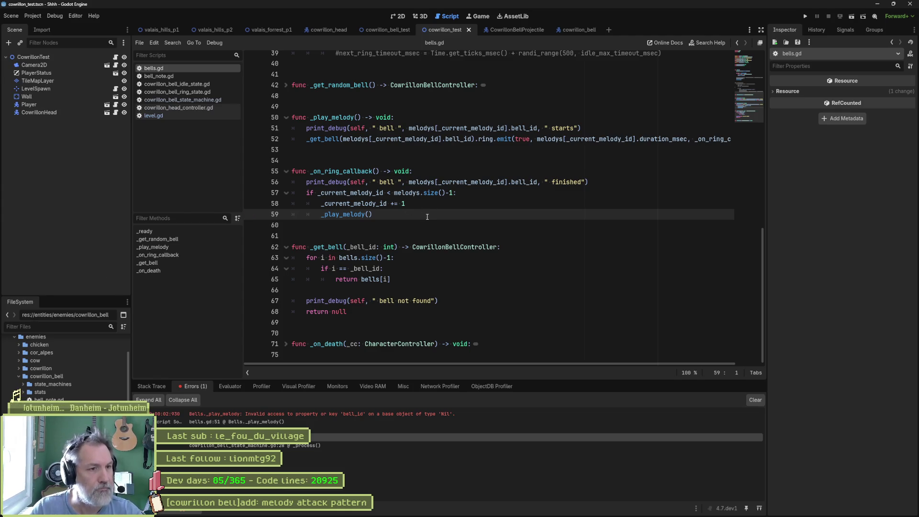
{"action": "left_click", "coordinate": [251, 192]}
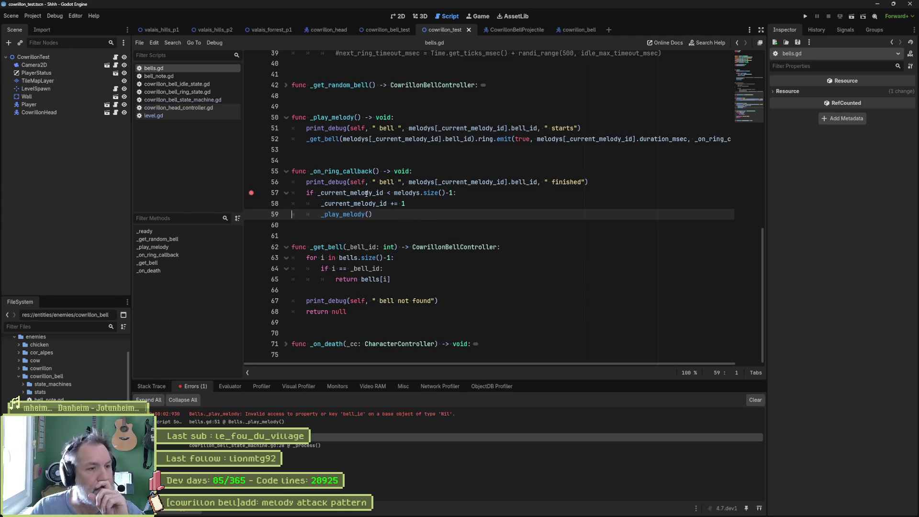
Rerun the scene, check _ready's _play_melody call, then inspect variables at the line-57 breakpoint.
{"action": "key", "text": "F6"}
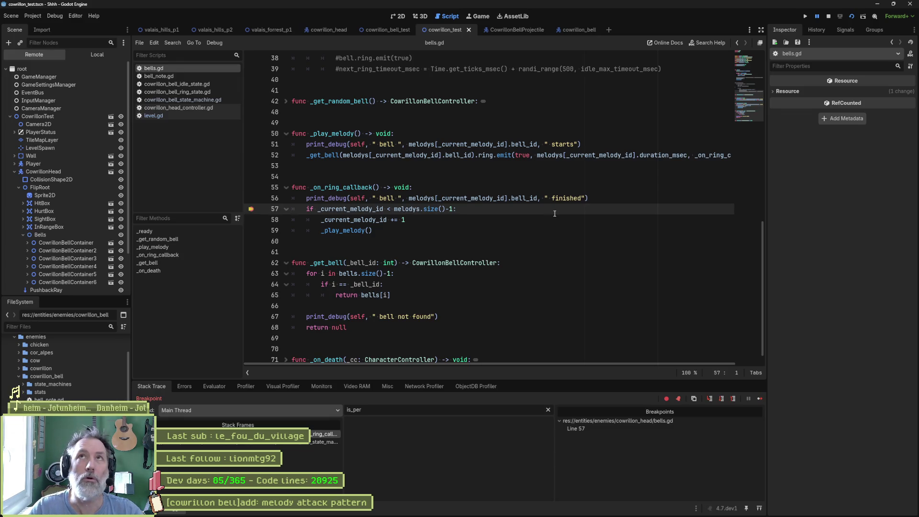
{"action": "scroll", "coordinate": [551, 218], "scroll_direction": "up", "scroll_amount": 8}
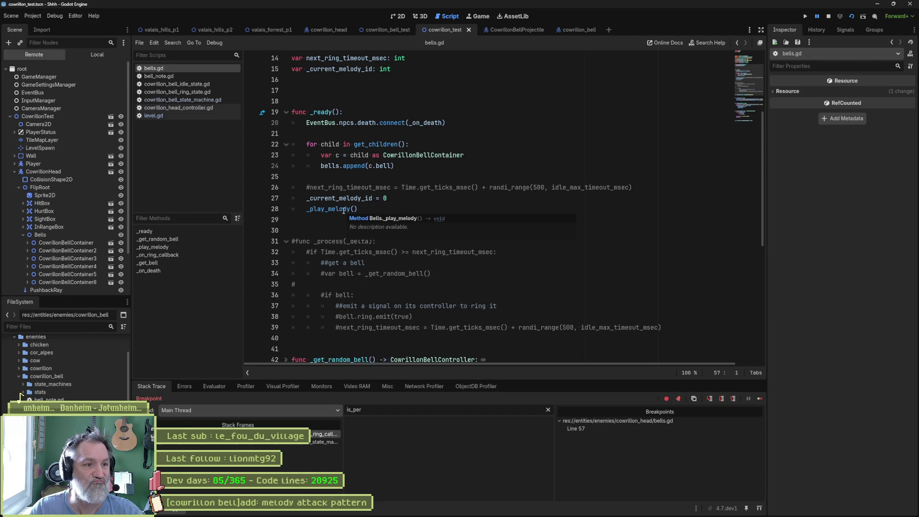
{"action": "left_click", "coordinate": [341, 209]}
{"action": "scroll", "coordinate": [436, 221], "scroll_direction": "down", "scroll_amount": 6}
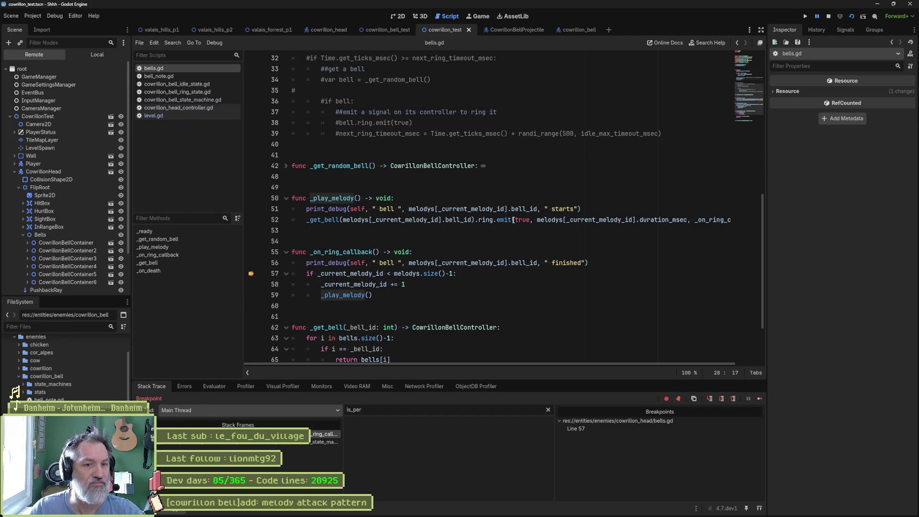
{"action": "mouse_move", "coordinate": [513, 219]}
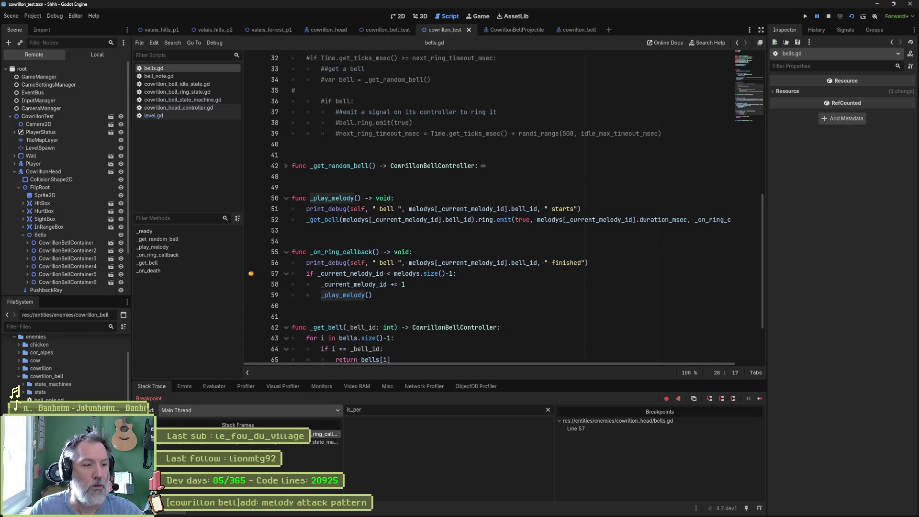
{"action": "key", "text": "F12"}
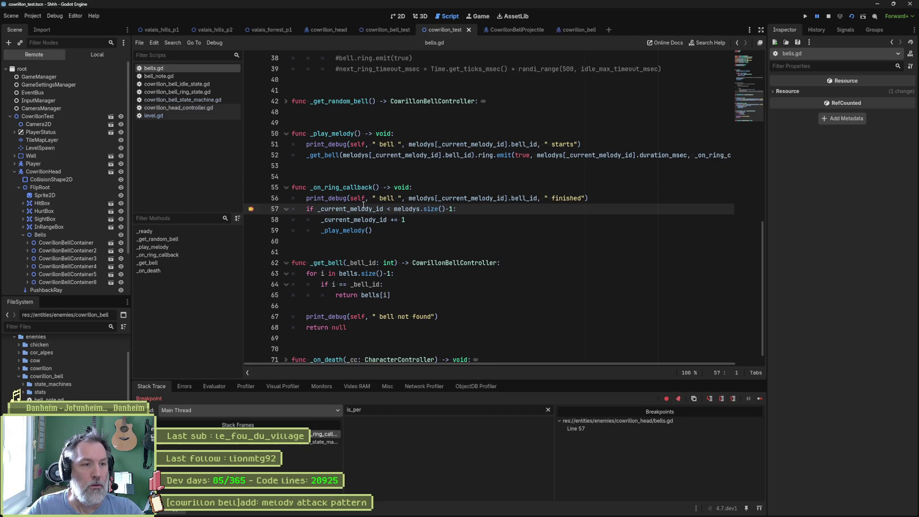
{"action": "mouse_move", "coordinate": [361, 209]}
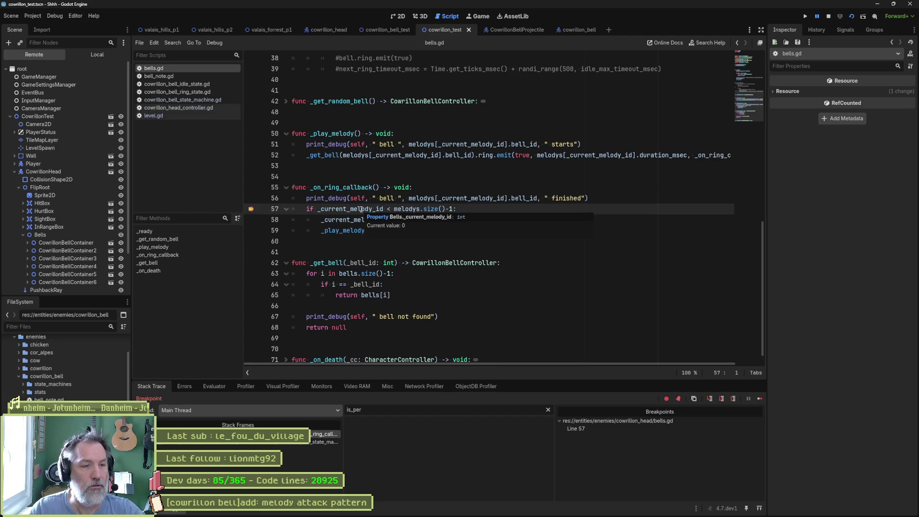
{"action": "mouse_move", "coordinate": [412, 209]}
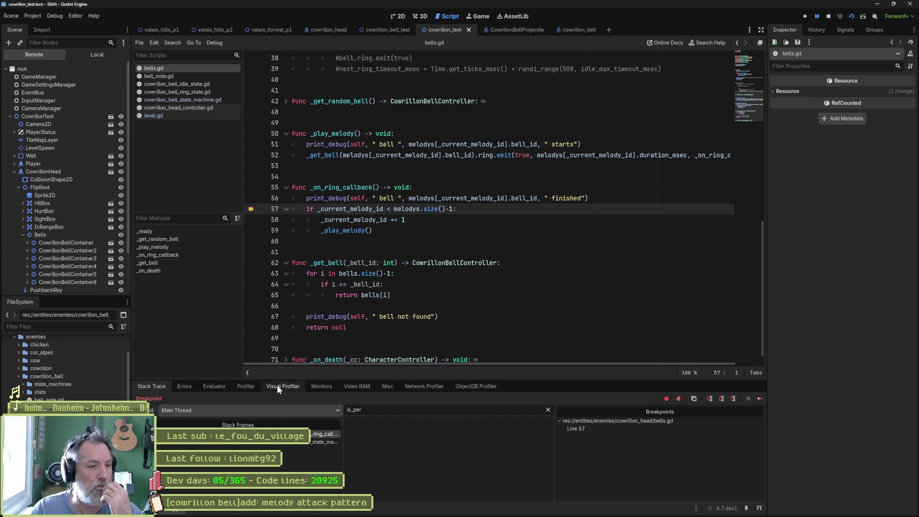
Evaluate melodys.size()-1 in the debugger's Evaluator and confirm it returns 2.
{"action": "left_click", "coordinate": [220, 387]}
{"action": "left_click_drag", "start_coordinate": [393, 209], "coordinate": [441, 208]}
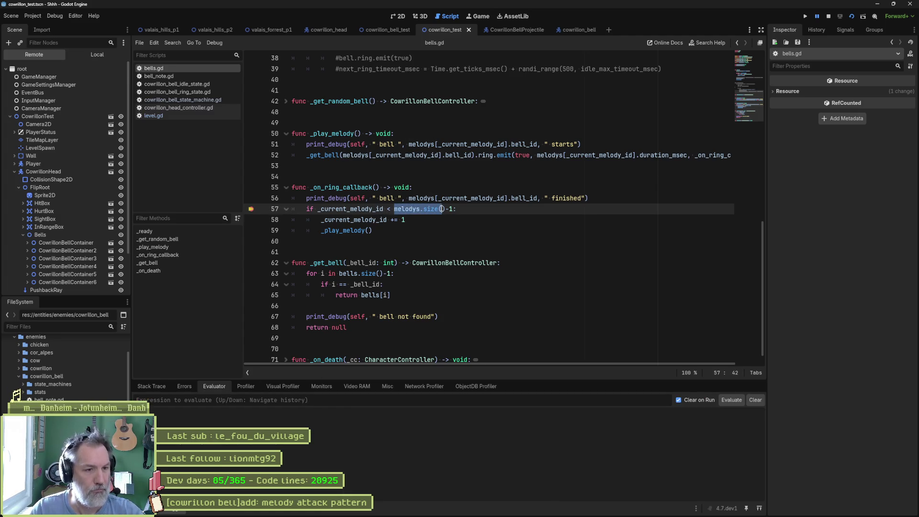
{"action": "left_click", "coordinate": [270, 402]}
{"action": "key", "text": "ctrl+v"}
{"action": "left_click", "coordinate": [726, 401]}
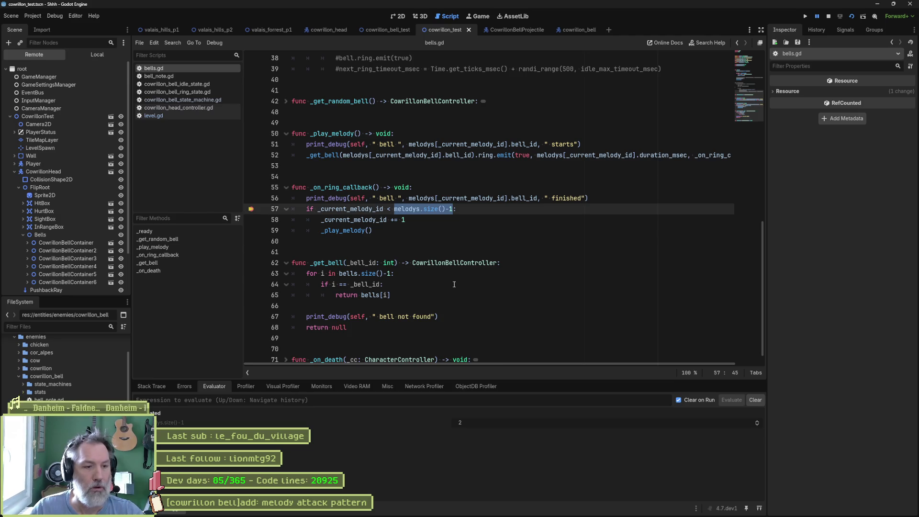
Back in Stack Trace, continue twice until the Nil bell_id error, then restart with F6.
{"action": "left_click", "coordinate": [159, 386]}
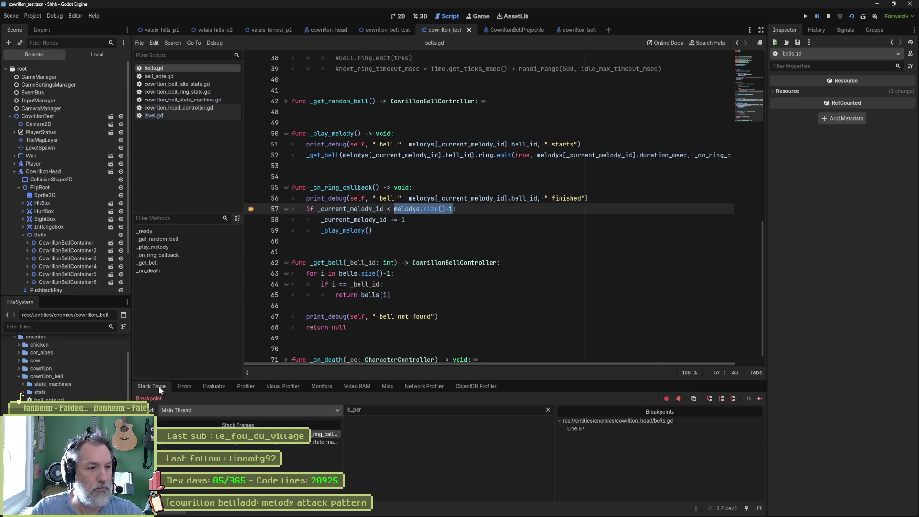
{"action": "left_click", "coordinate": [760, 398]}
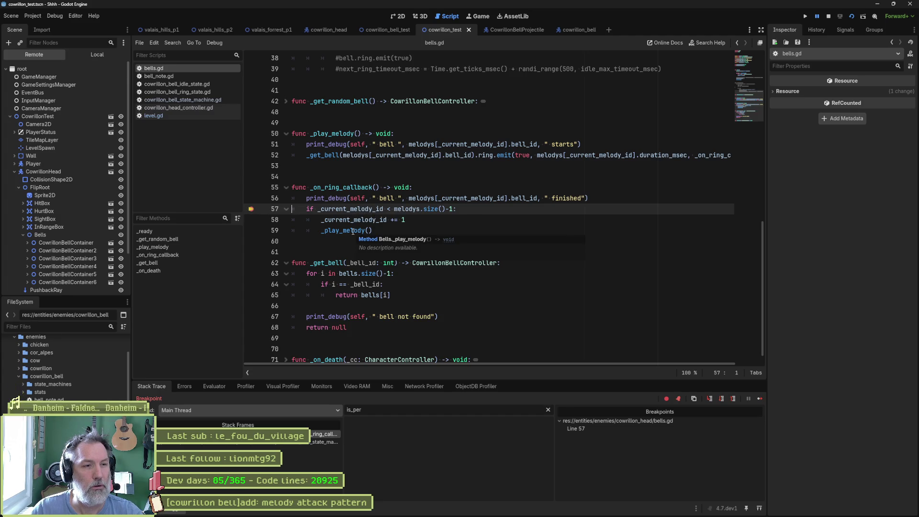
{"action": "left_click", "coordinate": [760, 399]}
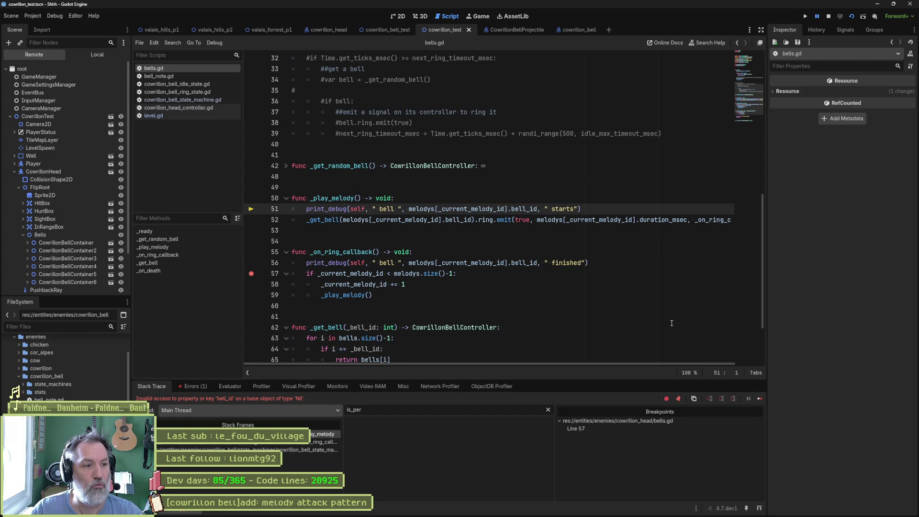
{"action": "key", "text": "F6"}
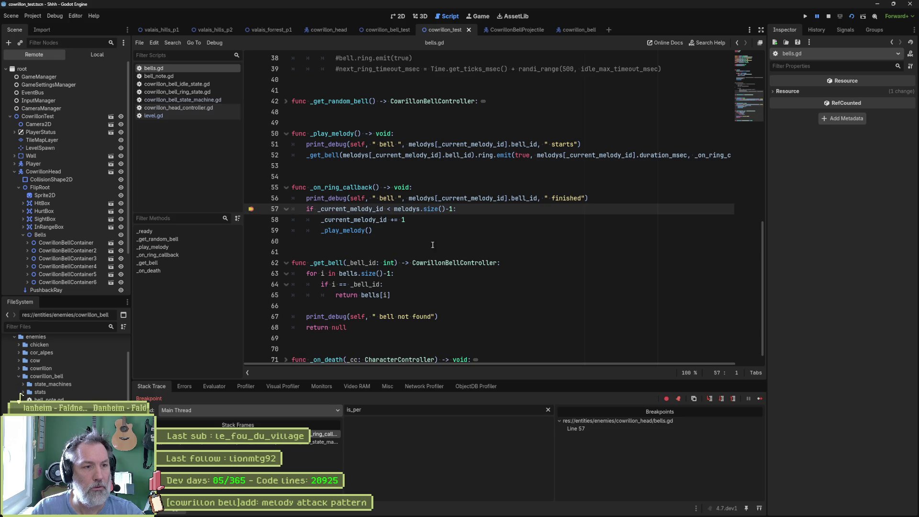
Step over from the line-57 breakpoint to line 59, where _current_melody_id becomes 2.
{"action": "mouse_move", "coordinate": [365, 211]}
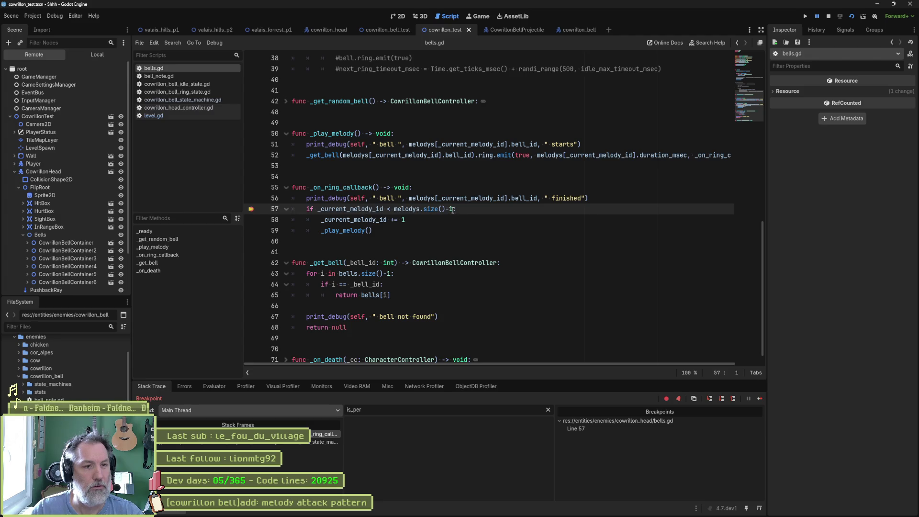
{"action": "mouse_move", "coordinate": [395, 210]}
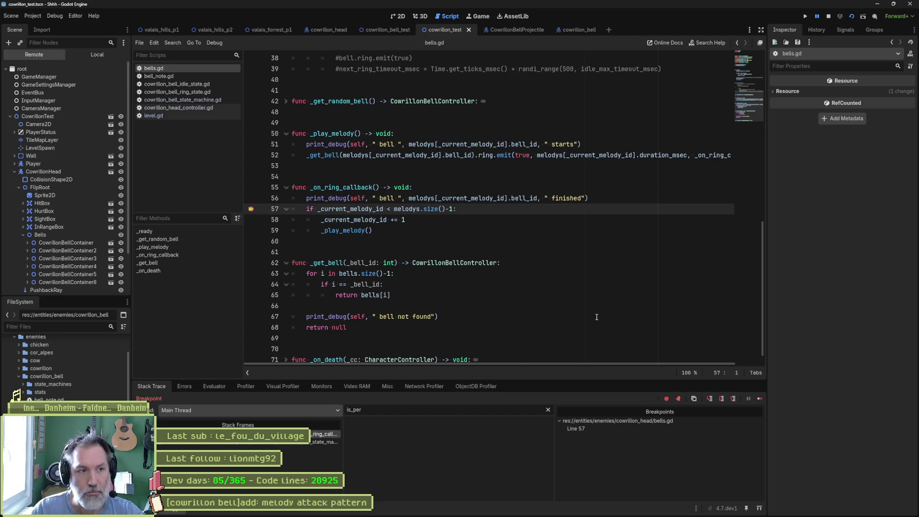
{"action": "left_click", "coordinate": [722, 398]}
{"action": "left_click", "coordinate": [723, 398]}
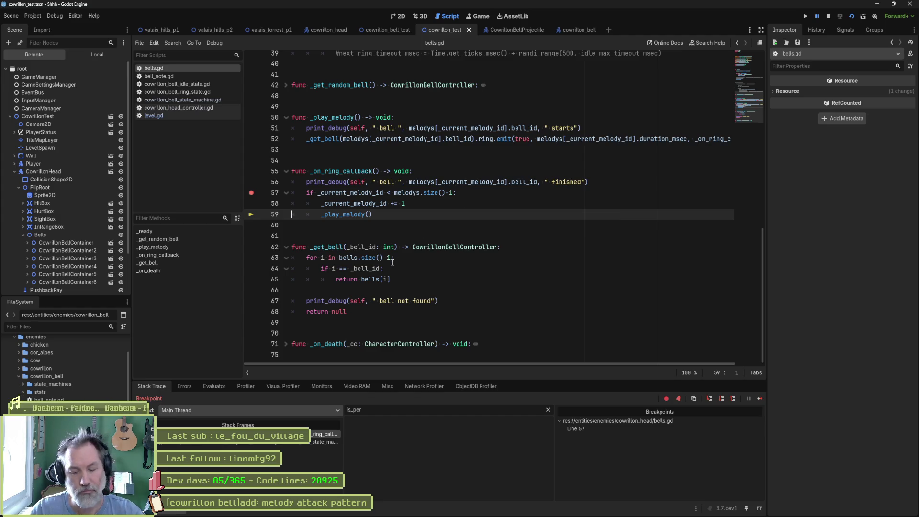
Move _play_melody() above the id increment, clear the line-57 breakpoint, save bells.gd and rerun.
{"action": "key", "text": "F8"}
{"action": "key", "text": "alt+Up"}
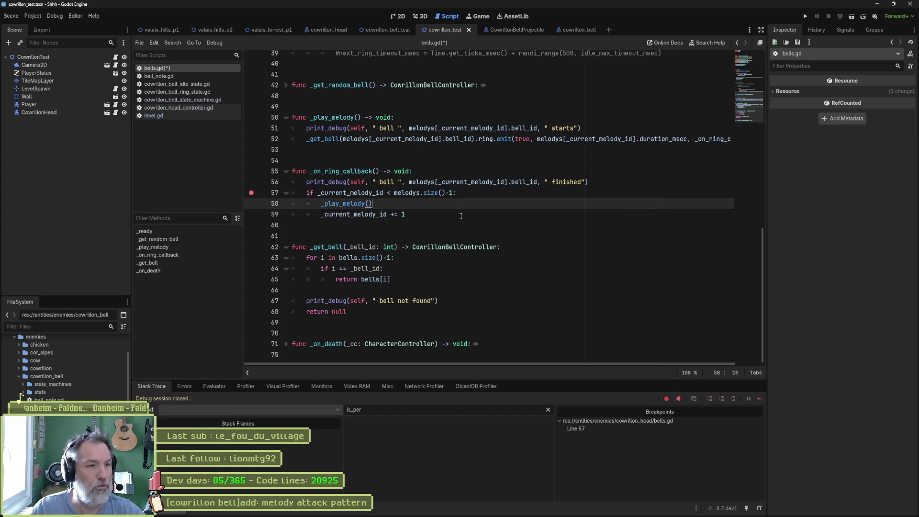
{"action": "left_click", "coordinate": [249, 192]}
{"action": "key", "text": "ctrl+s"}
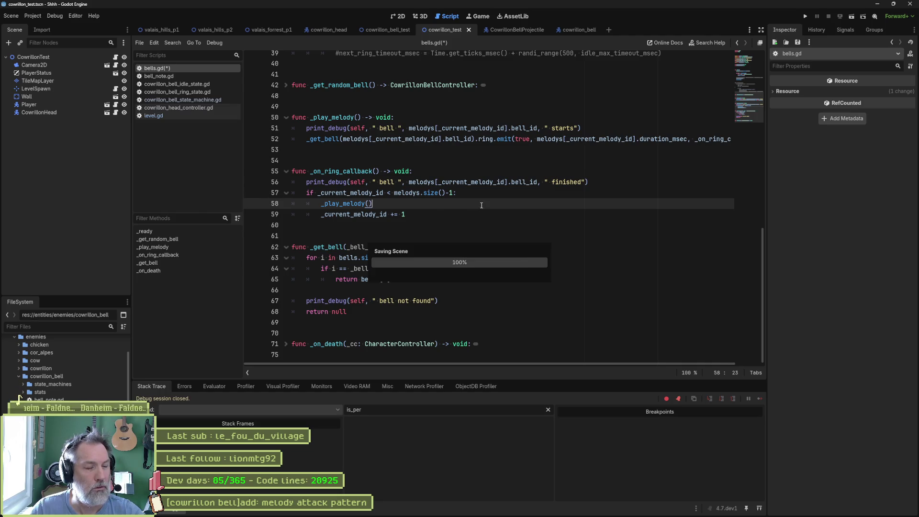
{"action": "key", "text": "F6"}
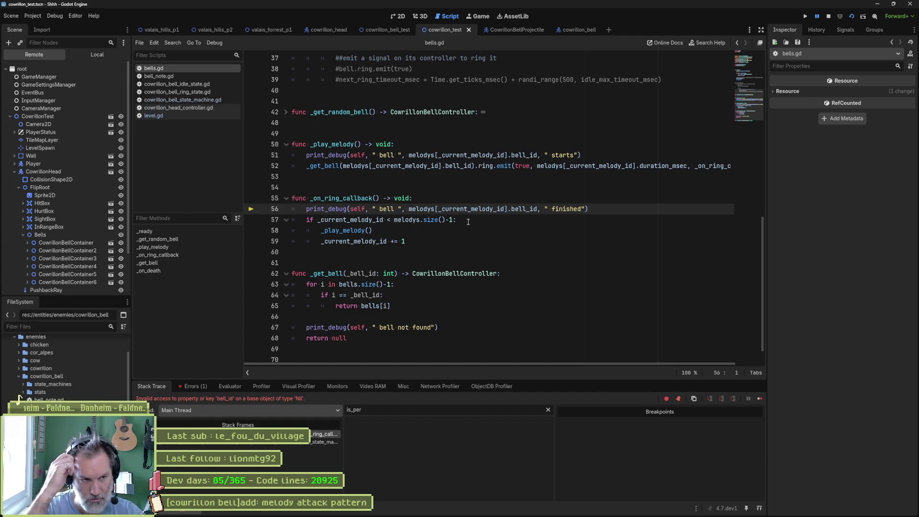
Stop debugging and move the 'finished' debug print down, indented under the if check.
{"action": "key", "text": "F8"}
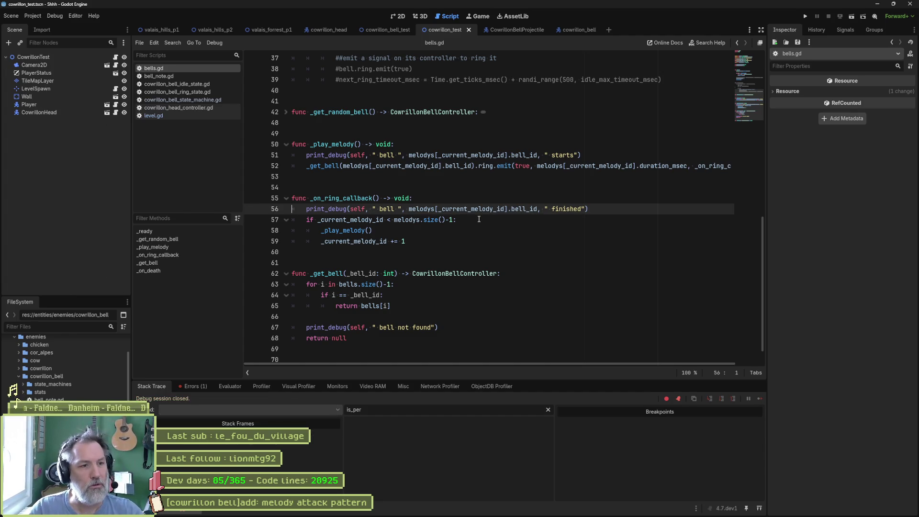
{"action": "left_click", "coordinate": [434, 243]}
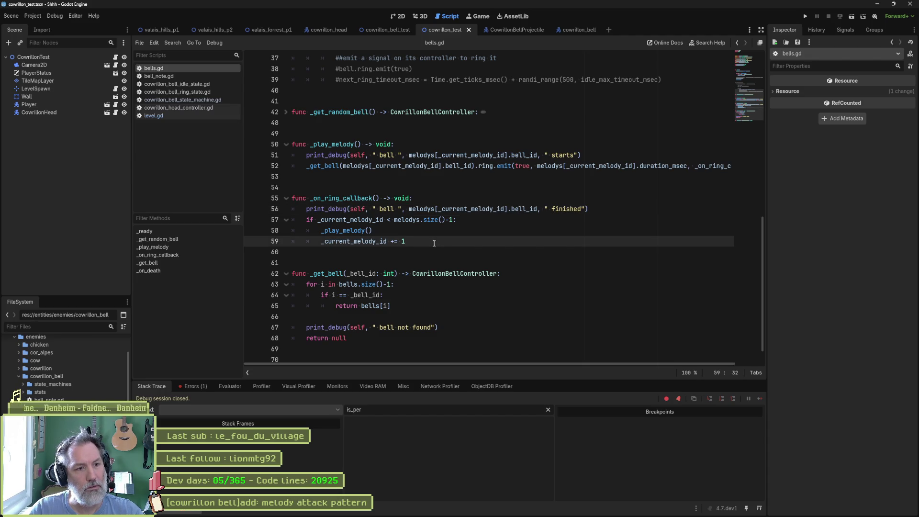
{"action": "left_click_drag", "start_coordinate": [430, 236], "coordinate": [429, 228]}
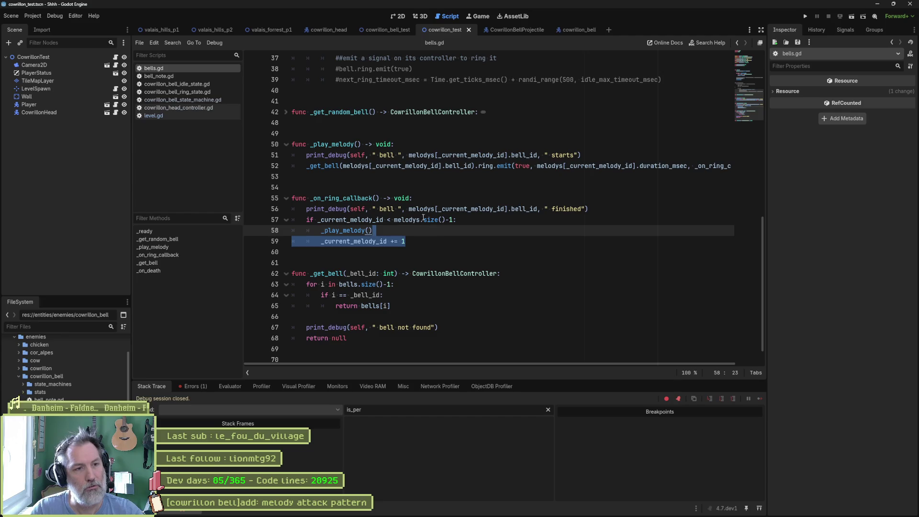
{"action": "left_click", "coordinate": [638, 209]}
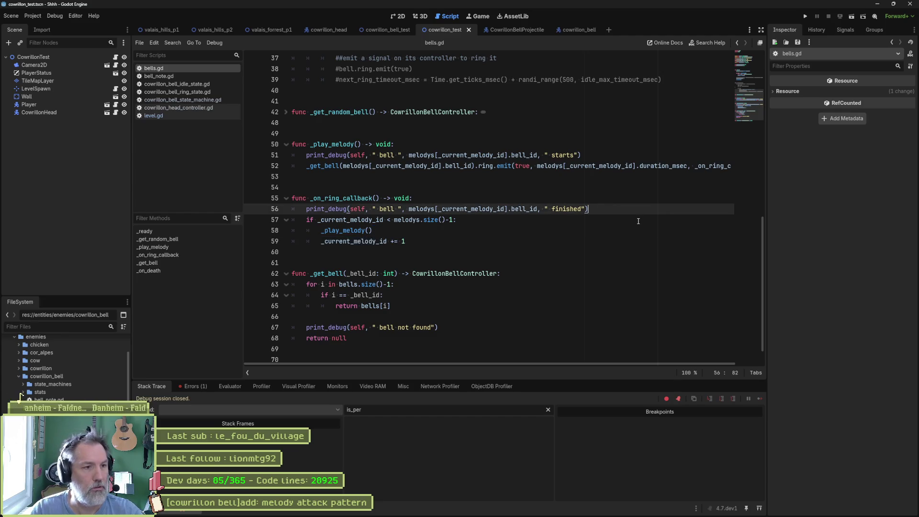
{"action": "key", "text": "alt+Down"}
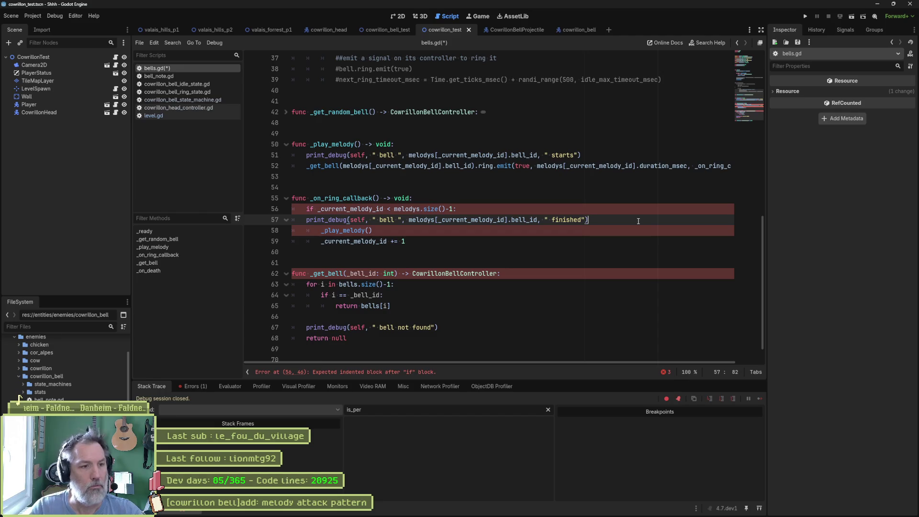
{"action": "key", "text": "Tab"}
Test-run the scene, then delete the 'finished' debug print line from _on_ring_callback.
{"action": "key", "text": "F6"}
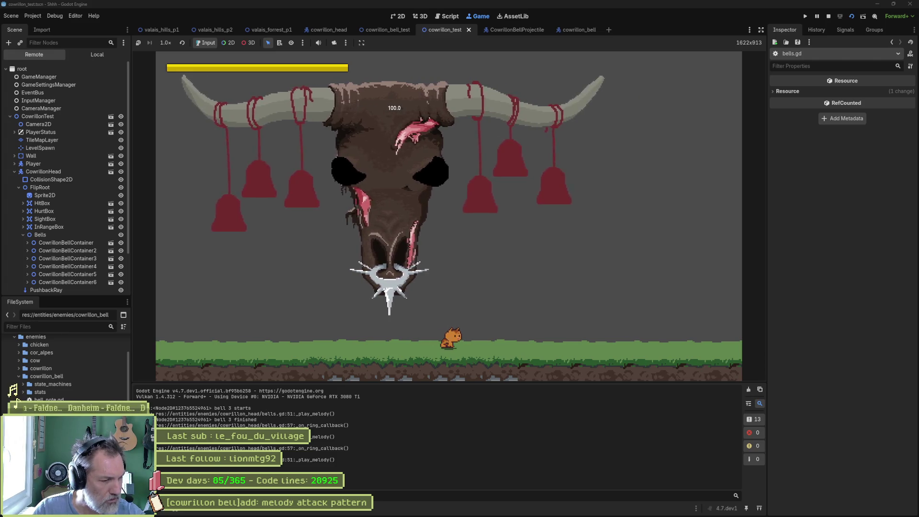
{"action": "key", "text": "F8"}
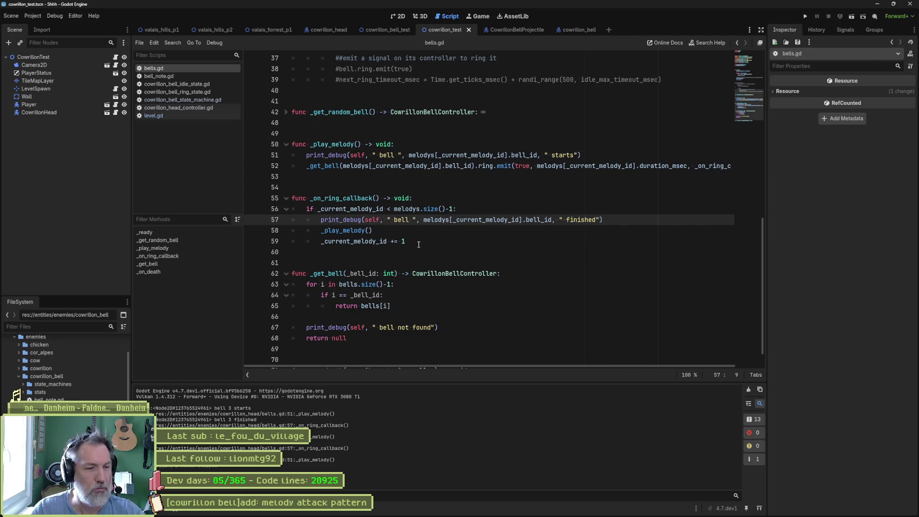
{"action": "key", "text": "ctrl"}
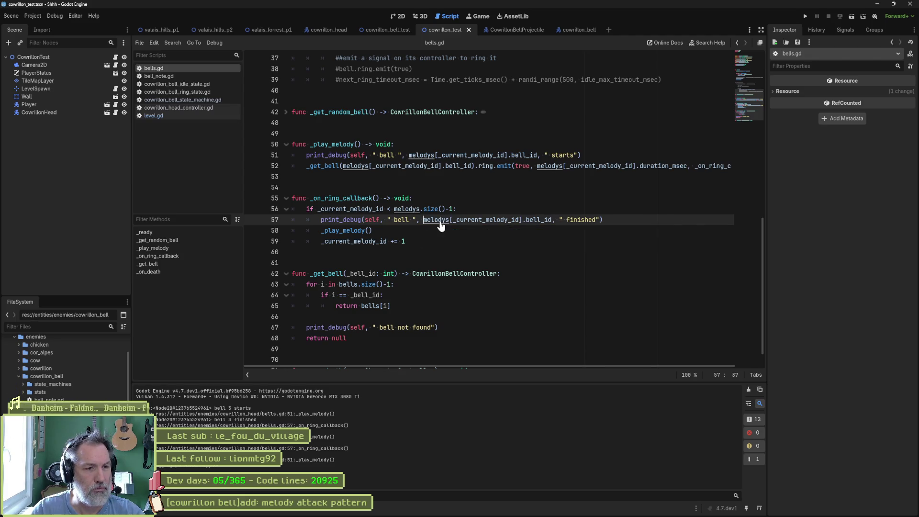
{"action": "key", "text": "ctrl+x"}
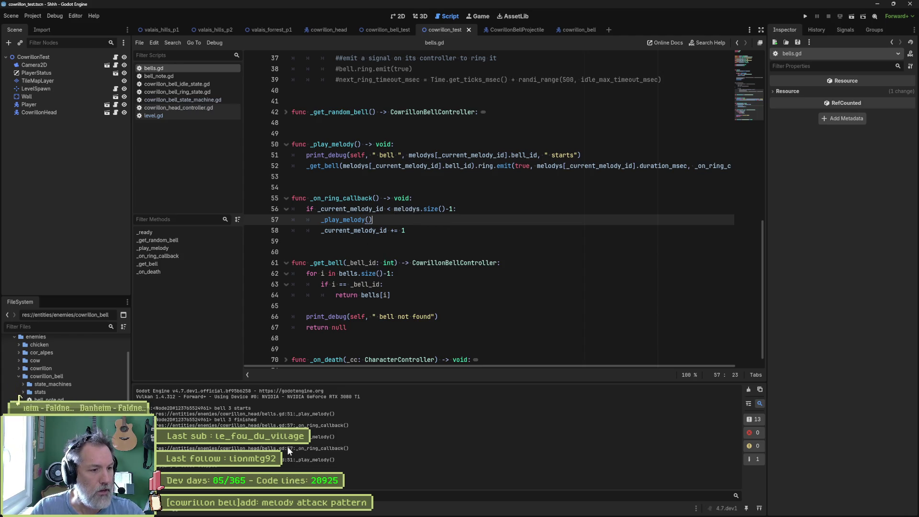
{"action": "left_click", "coordinate": [168, 86]}
In cowrillon_bell_state_machine.gd, draft and discard an _enter_tree function, tidy blank lines, and save.
{"action": "left_click", "coordinate": [168, 93]}
{"action": "left_click", "coordinate": [164, 99]}
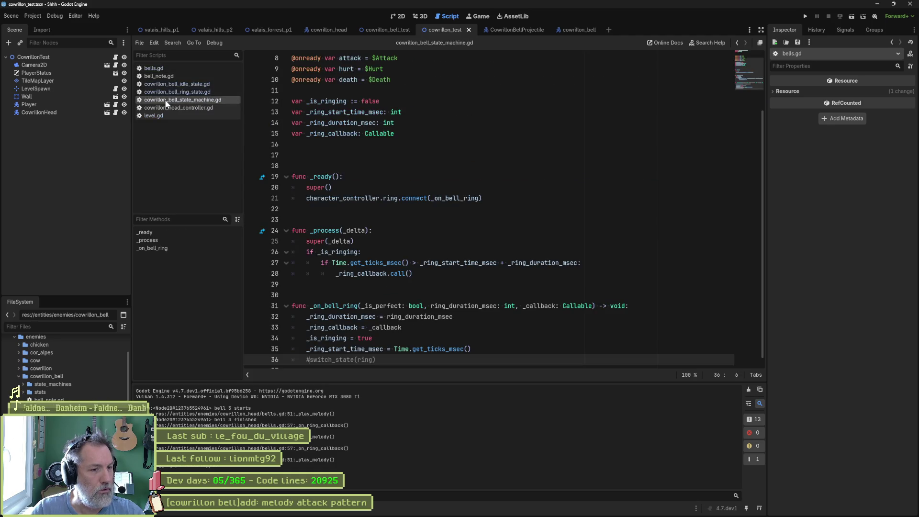
{"action": "left_click", "coordinate": [365, 166]}
{"action": "key", "text": "Return"}
{"action": "key", "text": "Return"}
{"action": "key", "text": "Return"}
{"action": "key", "text": "Up"}
{"action": "key", "text": "Up"}
{"action": "type", "text": "func _ent"}
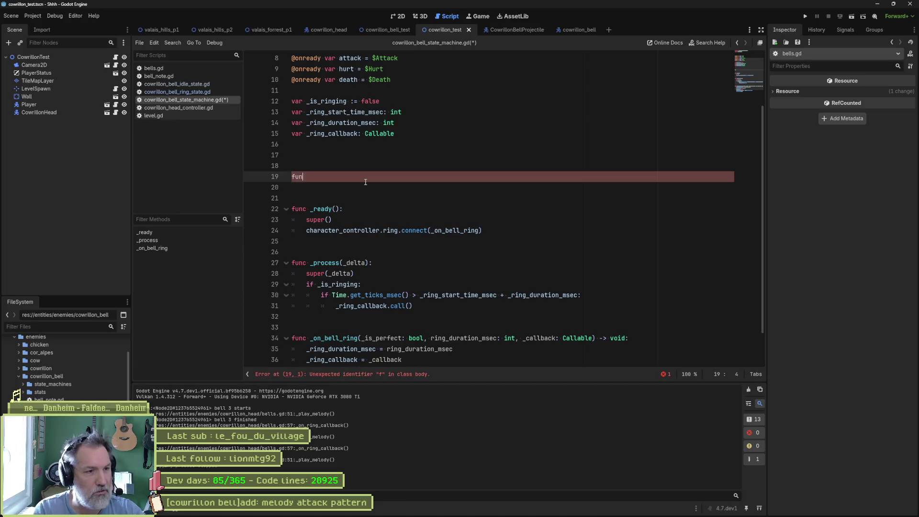
{"action": "key", "text": "Return"}
{"action": "key", "text": "BackSpace"}
{"action": "key", "text": "BackSpace"}
{"action": "key", "text": "BackSpace"}
{"action": "key", "text": "BackSpace"}
{"action": "type", "text": "enter"}
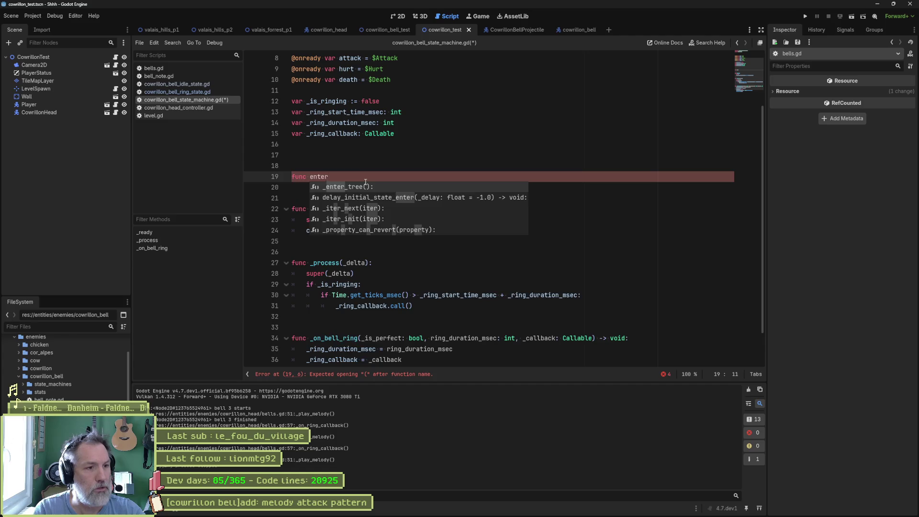
{"action": "key", "text": "ctrl+x"}
{"action": "key", "text": "ctrl+x"}
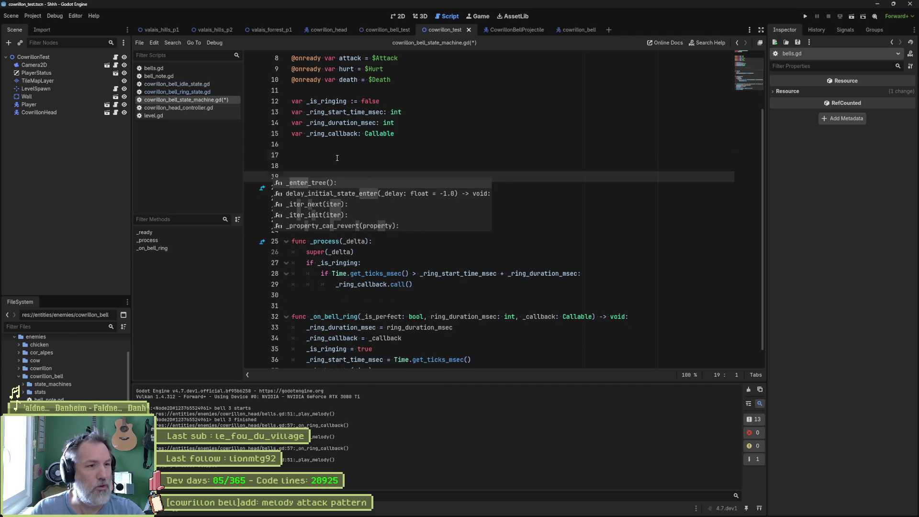
{"action": "left_click", "coordinate": [336, 158]}
{"action": "key", "text": "Delete"}
{"action": "key", "text": "ctrl+s"}
Add `_is_ringing = false` in _process just above `_ring_callback.call()`, save, and run the scene.
{"action": "left_click_drag", "start_coordinate": [389, 338], "coordinate": [440, 327]}
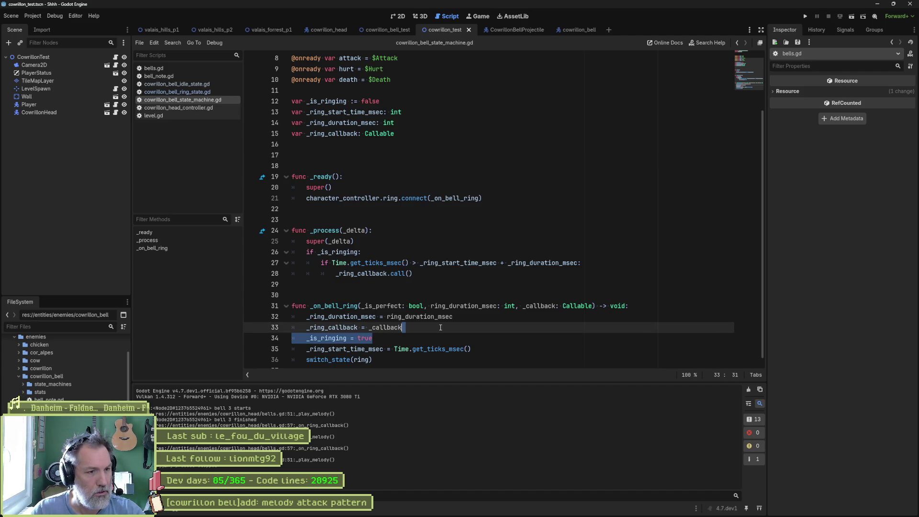
{"action": "mouse_move", "coordinate": [390, 263]}
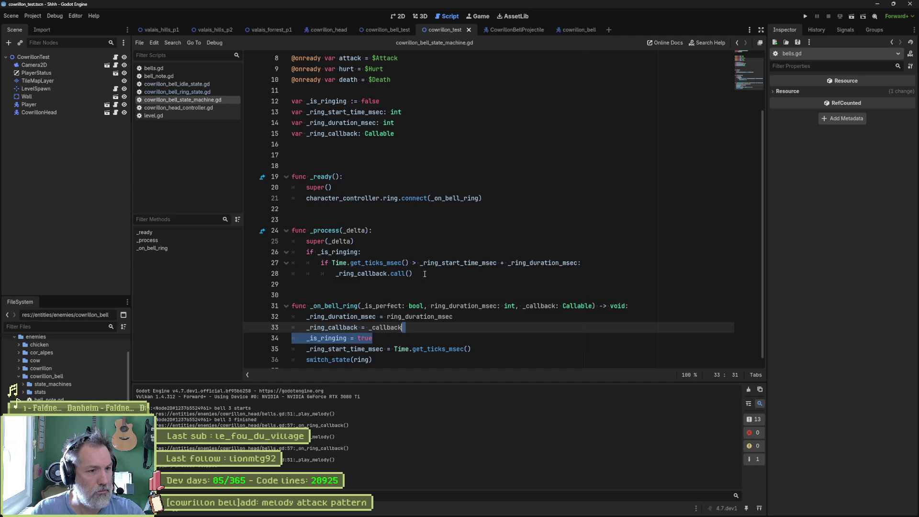
{"action": "left_click_drag", "start_coordinate": [355, 339], "coordinate": [311, 286]}
{"action": "key", "text": "Tab"}
{"action": "key", "text": "Tab"}
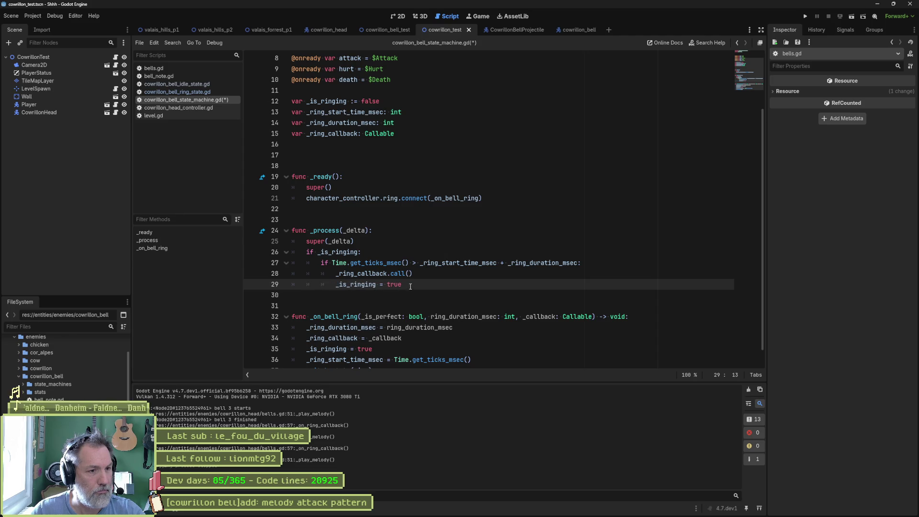
{"action": "key", "text": "alt+Up"}
{"action": "key", "text": "ctrl+shift+Left"}
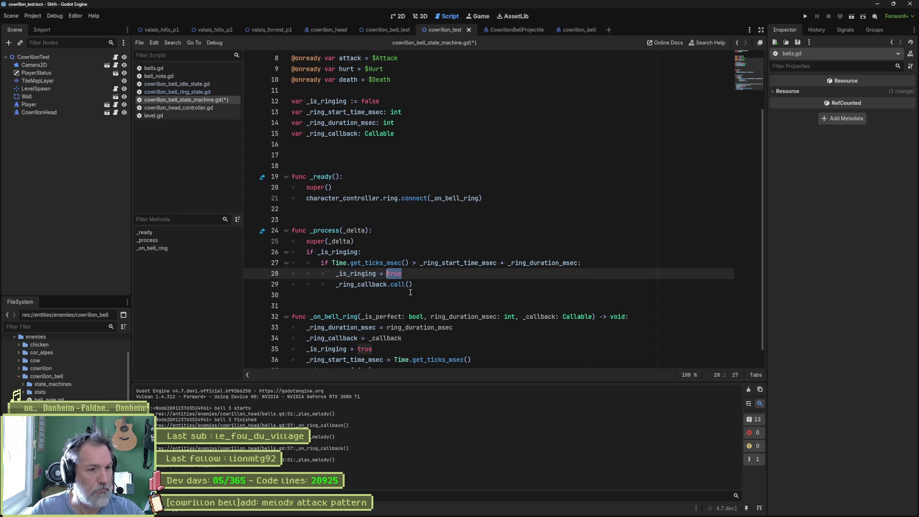
{"action": "type", "text": "false"}
{"action": "key", "text": "ctrl+s"}
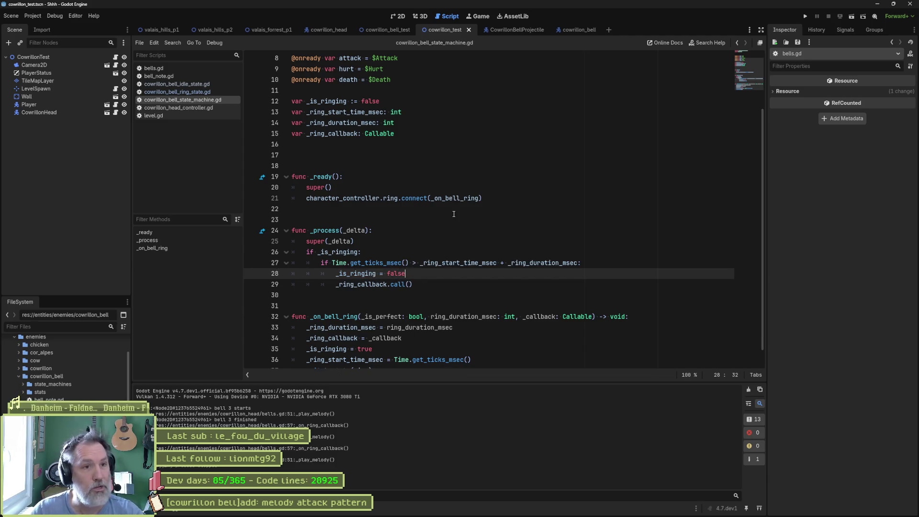
{"action": "key", "text": "F6"}
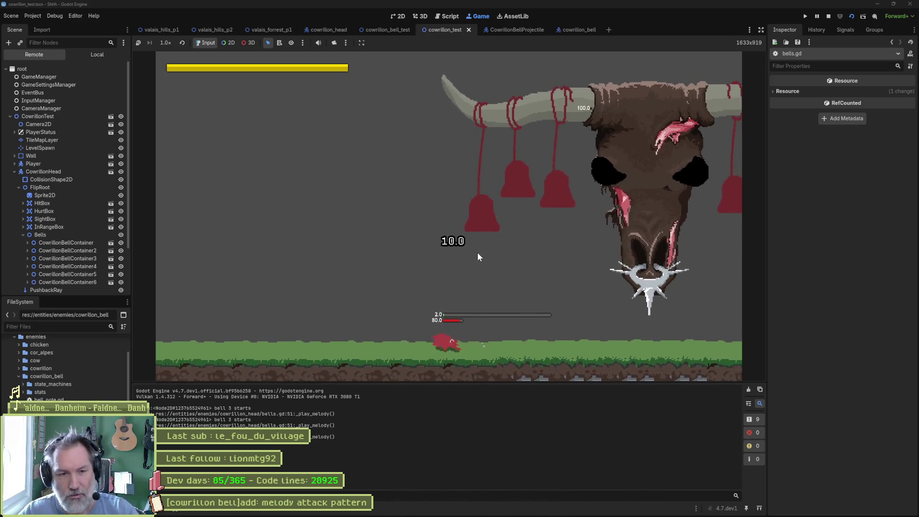
Stop the game and reopen bells.gd in the script editor.
{"action": "key", "text": "F8"}
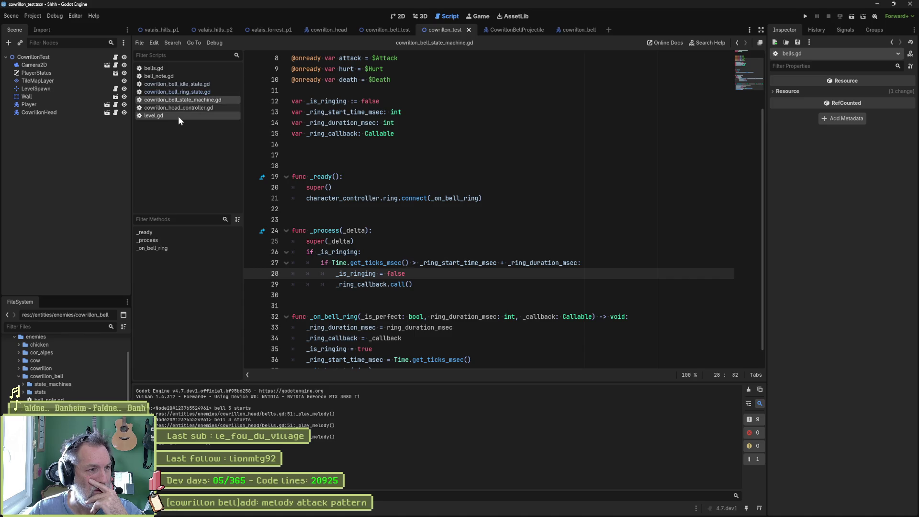
{"action": "left_click", "coordinate": [182, 69]}
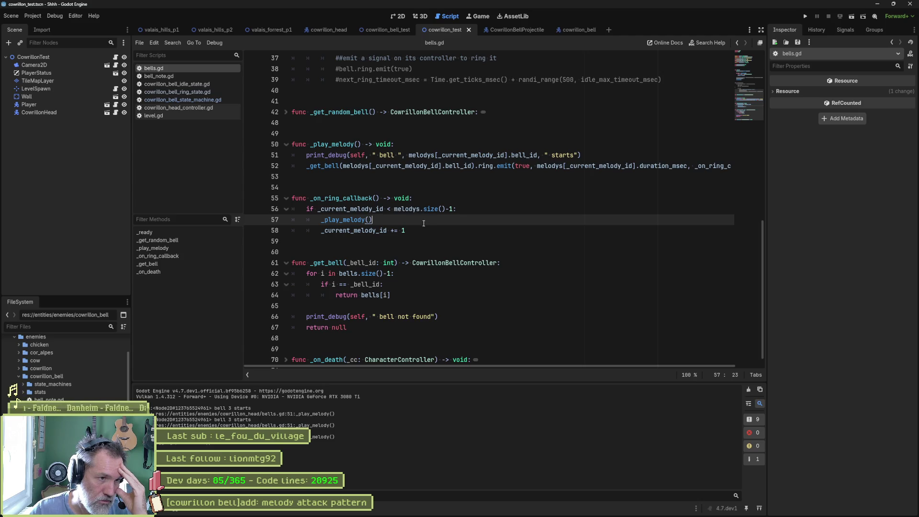
Delete the commented-out _process block and the #next_ring_timeout comment line from bells.gd.
{"action": "scroll", "coordinate": [392, 149], "scroll_direction": "up", "scroll_amount": 6}
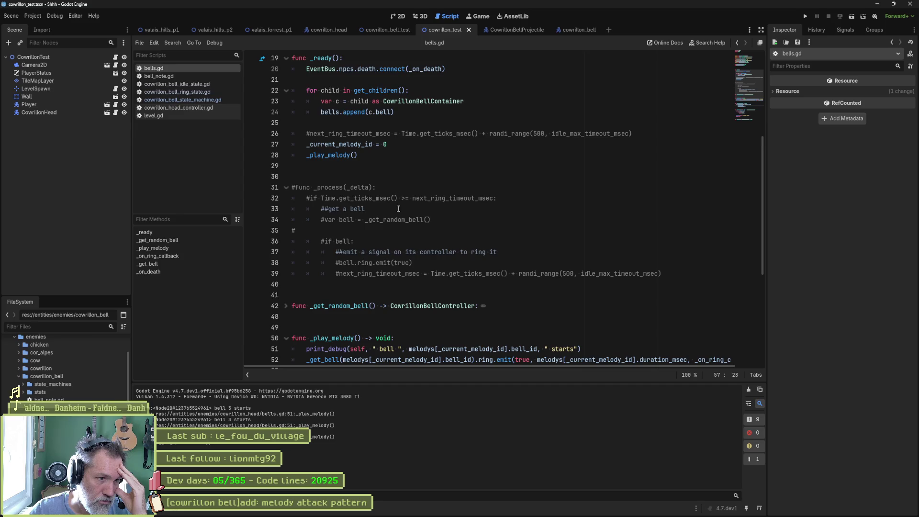
{"action": "mouse_move", "coordinate": [349, 151]}
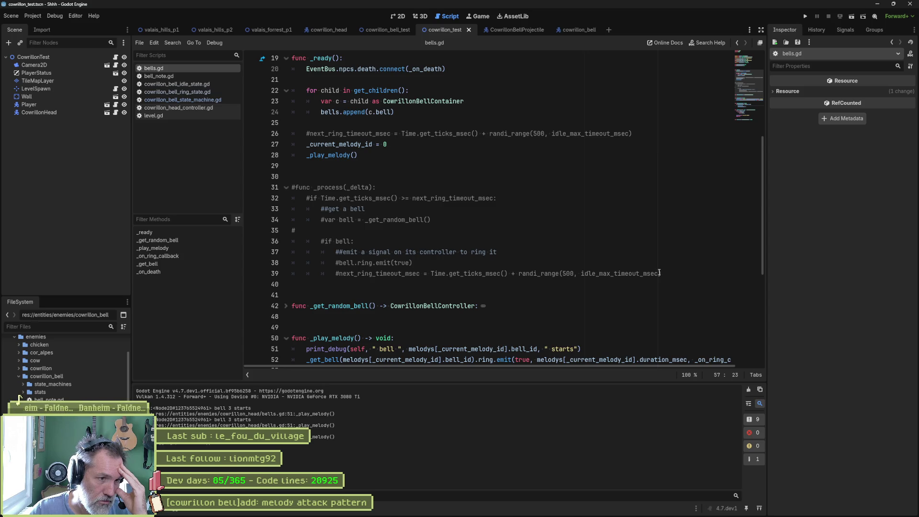
{"action": "left_click_drag", "start_coordinate": [665, 273], "coordinate": [632, 157]}
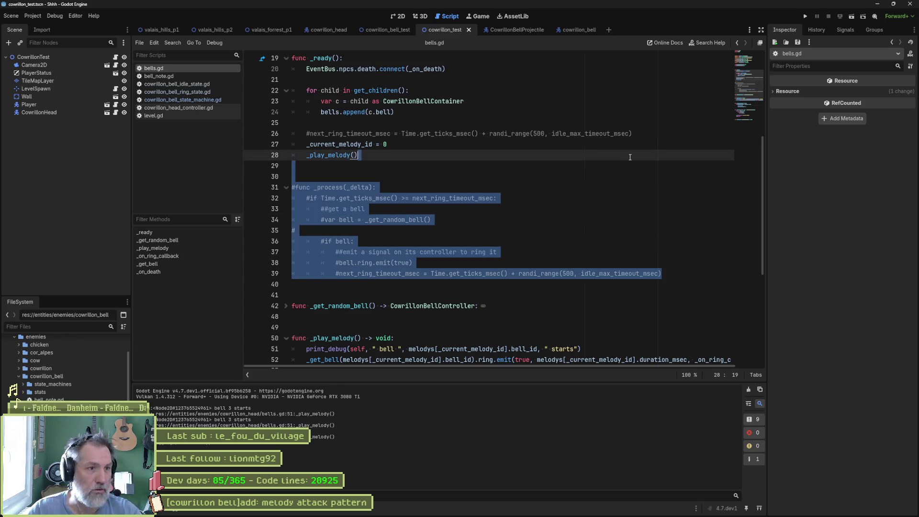
{"action": "key", "text": "BackSpace"}
{"action": "left_click", "coordinate": [648, 133]}
{"action": "key", "text": "ctrl+shift+k"}
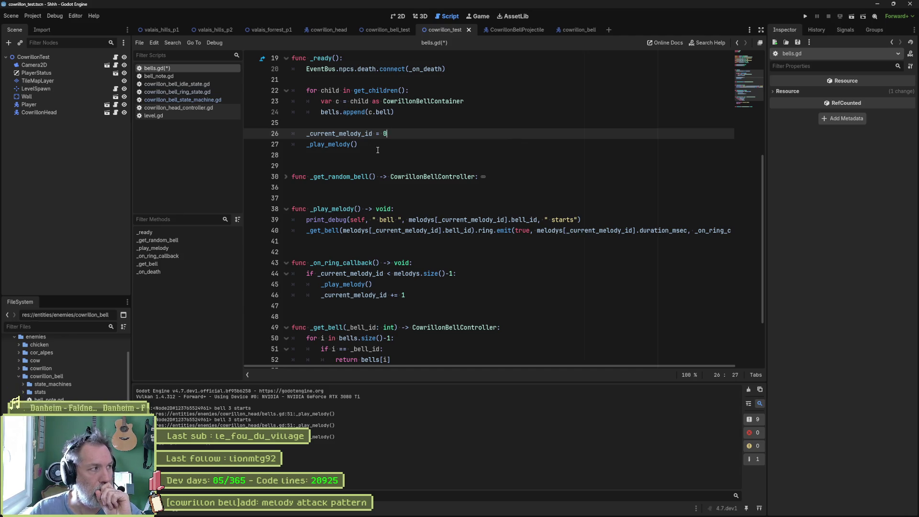
Move the _current_melody_id increment above the _play_melody() call and rerun the scene.
{"action": "double_click", "coordinate": [342, 143]}
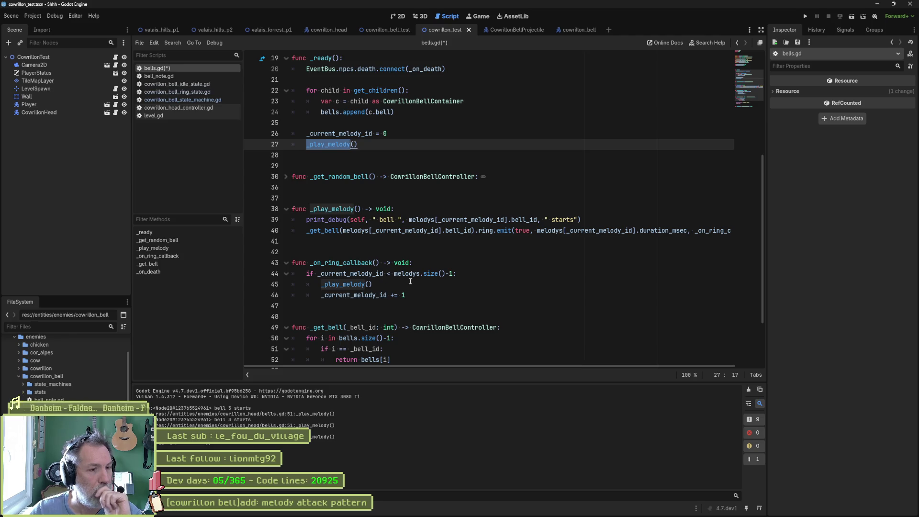
{"action": "left_click", "coordinate": [412, 295]}
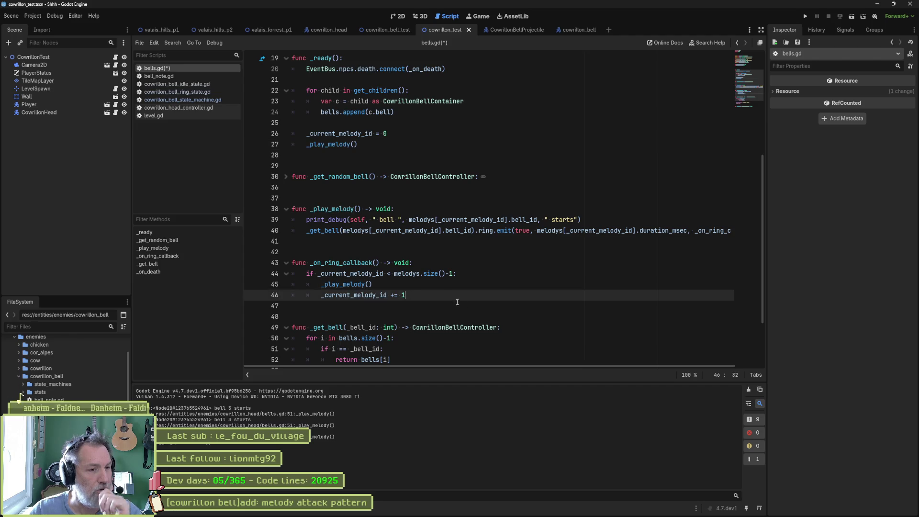
{"action": "key", "text": "alt+Up"}
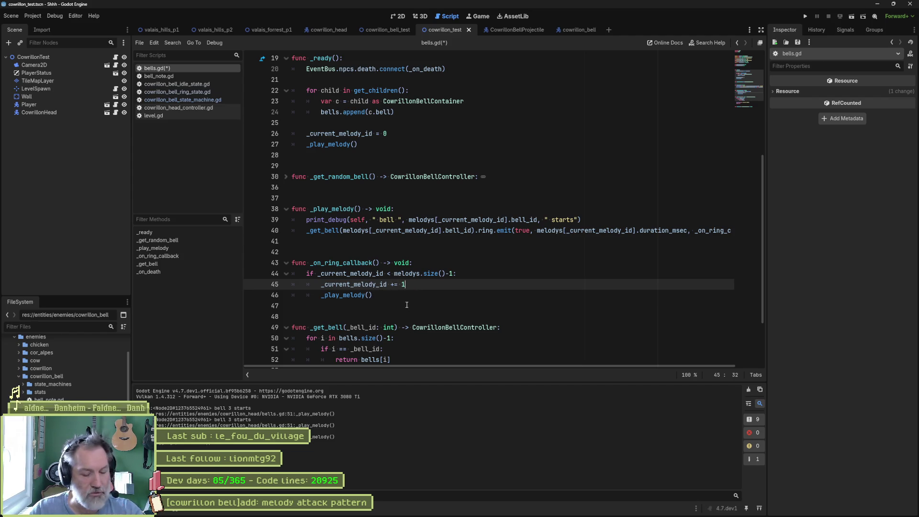
{"action": "key", "text": "F6"}
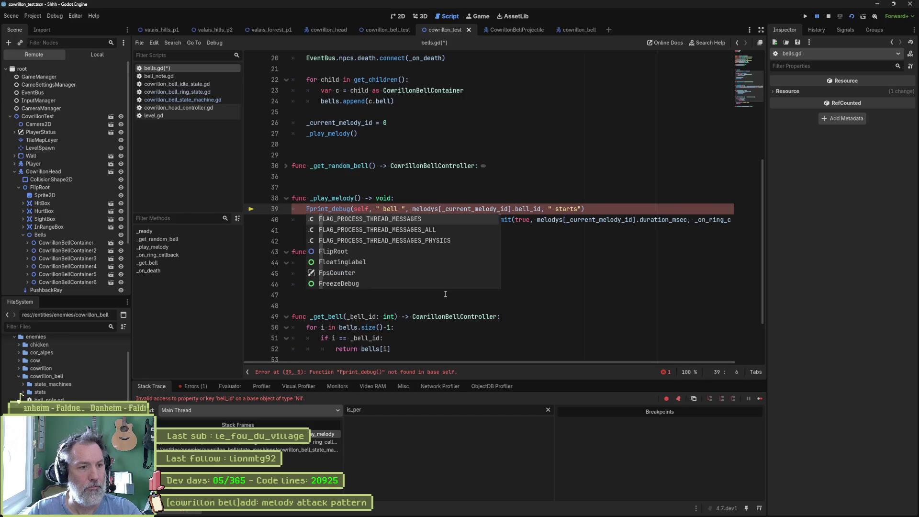
Remove the print_debug line from _play_melody, save bells.gd, and run the scene again.
{"action": "key", "text": "BackSpace"}
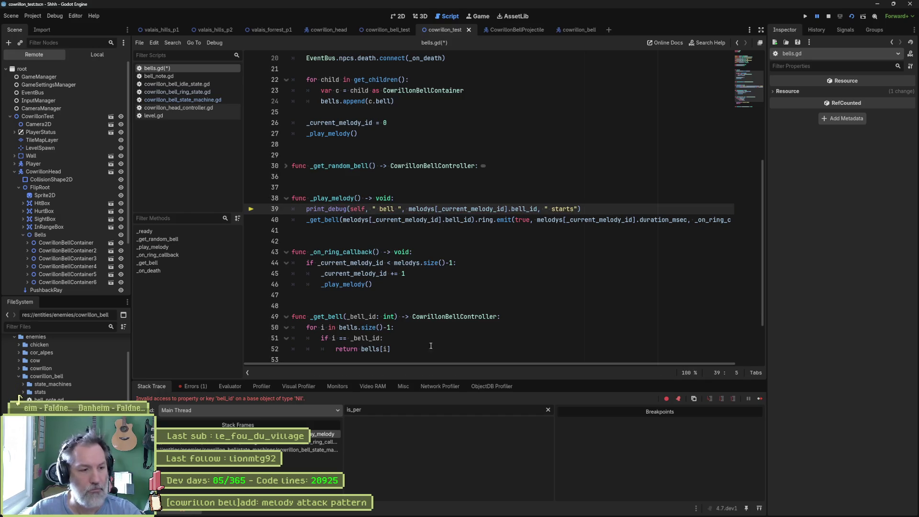
{"action": "key", "text": "F8"}
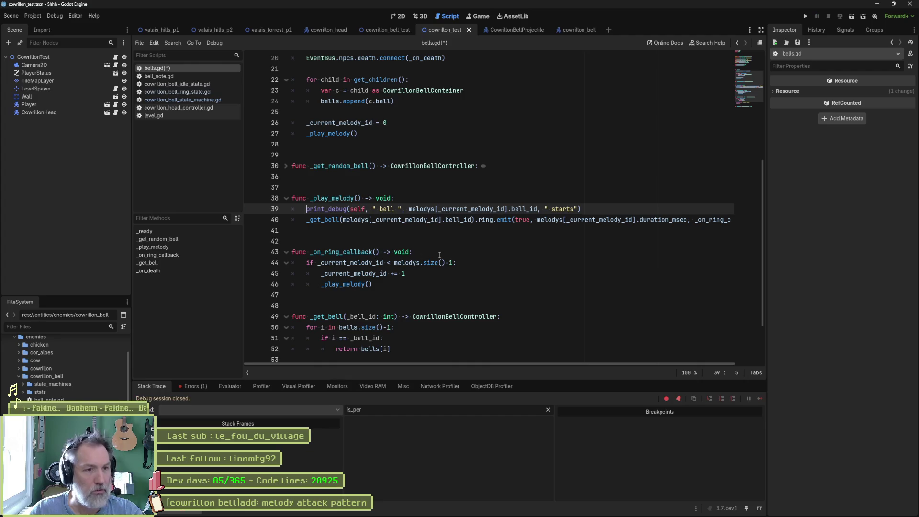
{"action": "left_click", "coordinate": [432, 210]}
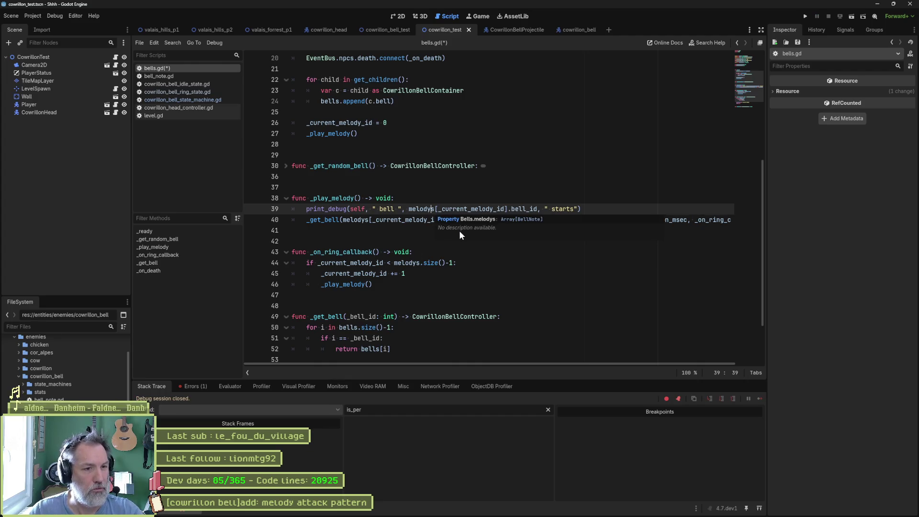
{"action": "double_click", "coordinate": [471, 209]}
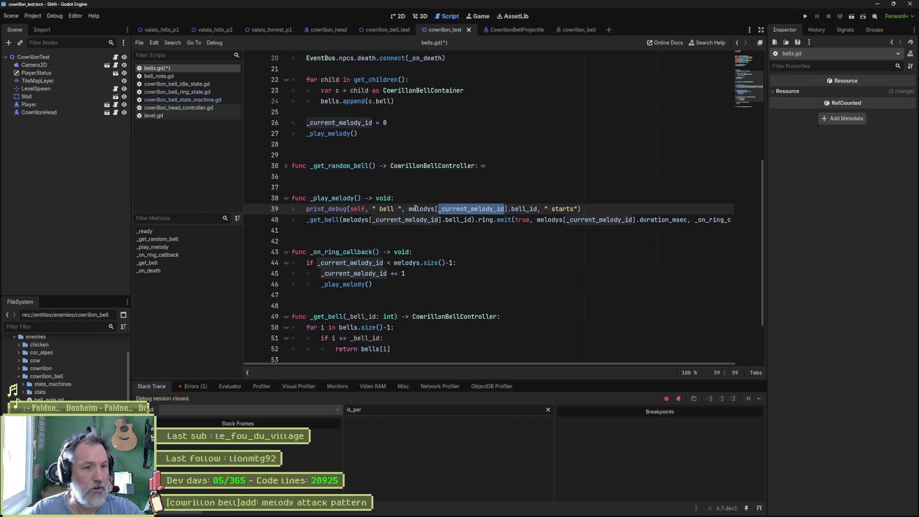
{"action": "left_click", "coordinate": [415, 209]}
{"action": "key", "text": "ctrl+shift+k"}
{"action": "key", "text": "ctrl+s"}
{"action": "key", "text": "F6"}
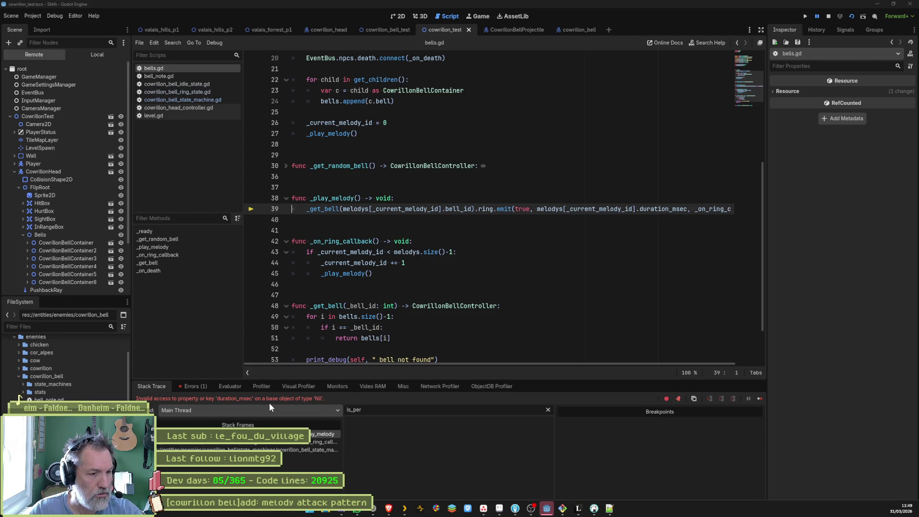
Trace the Nil duration_msec error on line 39 to the _on_ring_callback frame at line 45.
{"action": "double_click", "coordinate": [663, 209]}
{"action": "double_click", "coordinate": [599, 209]}
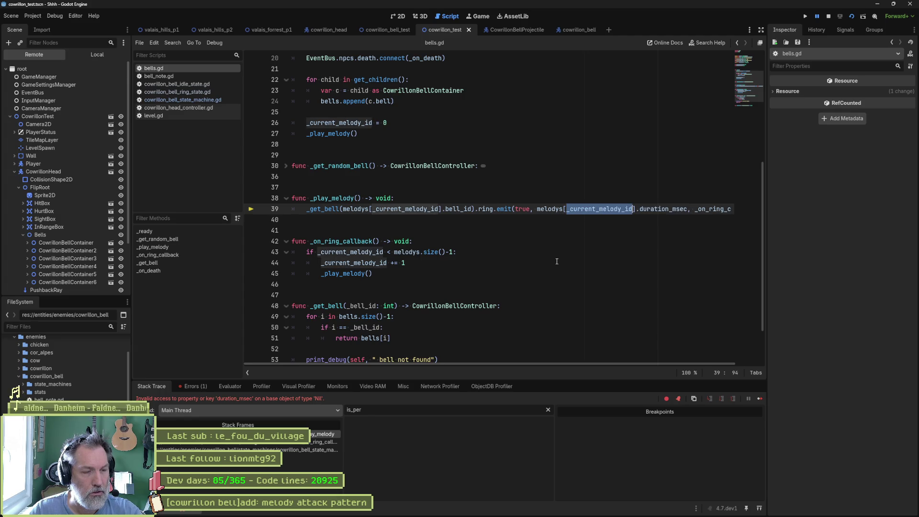
{"action": "left_click", "coordinate": [287, 442]}
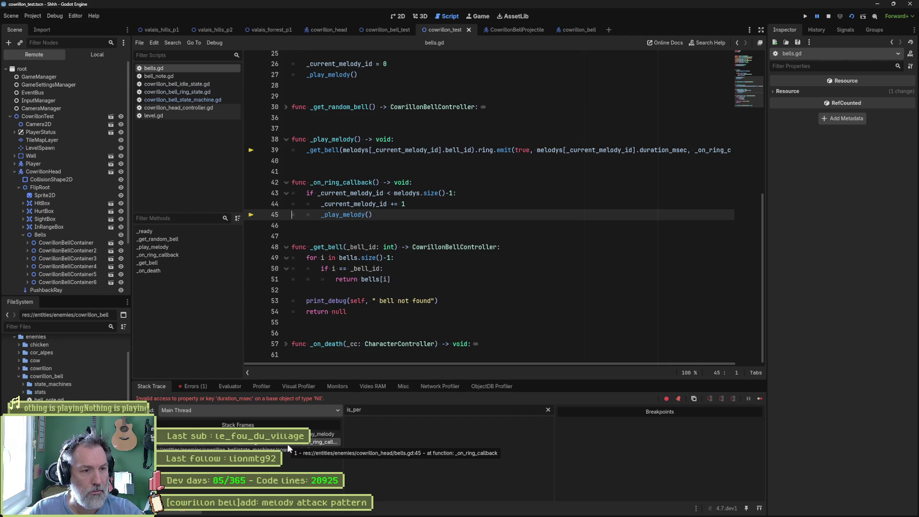
Change the line-43 bound to melodys.size()-2, then test-run and stop the scene.
{"action": "key", "text": "F8"}
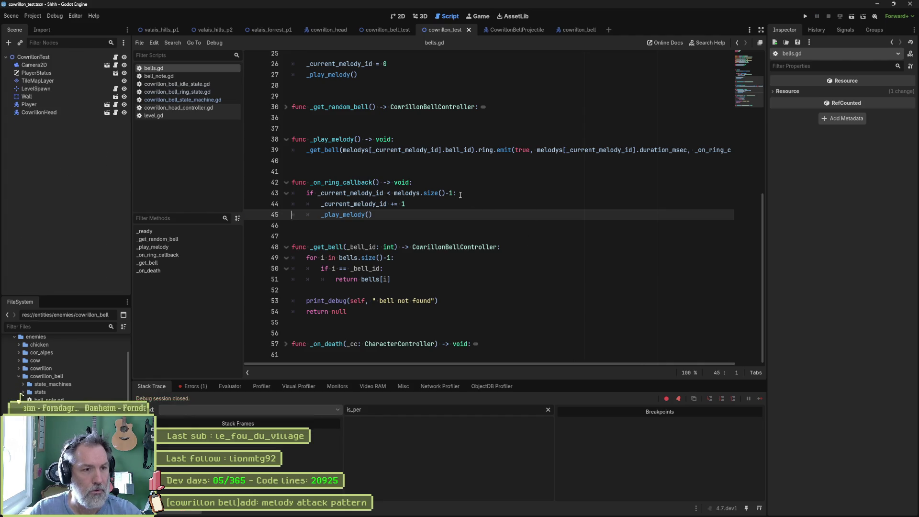
{"action": "left_click", "coordinate": [449, 193]}
{"action": "type", "text": "2"}
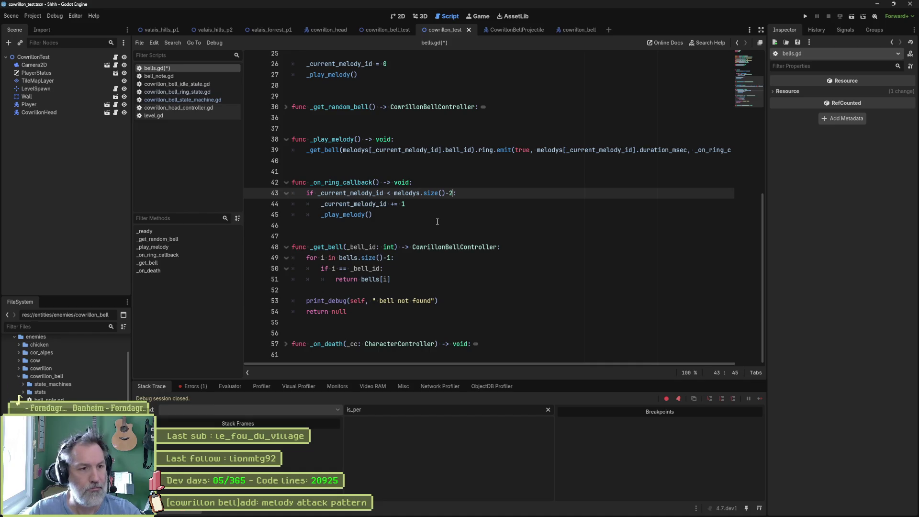
{"action": "key", "text": "F6"}
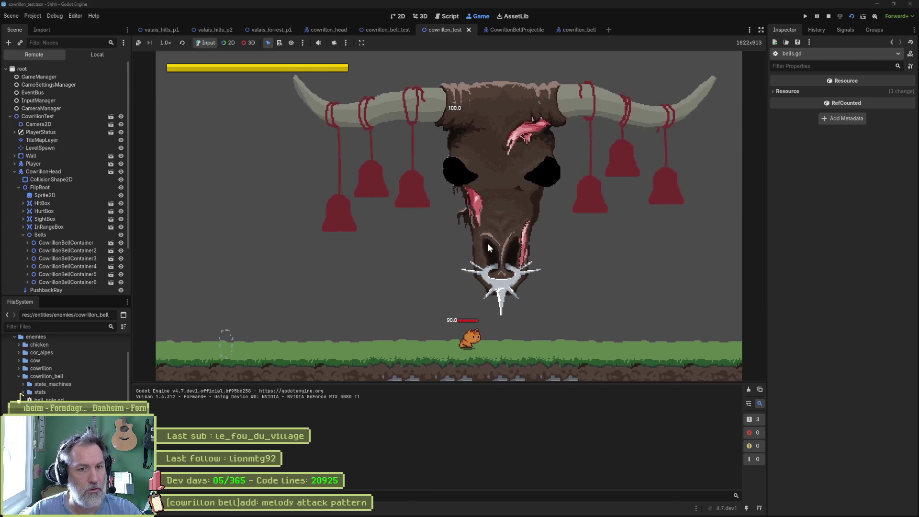
{"action": "key", "text": "F8"}
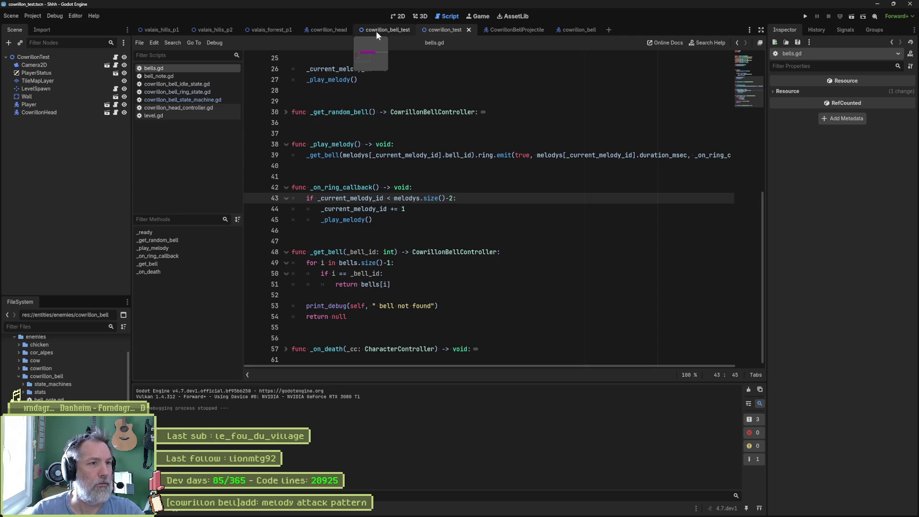
Open the cowrillon_head scene to inspect the Bells node's three-slot Melodys array.
{"action": "left_click", "coordinate": [328, 30]}
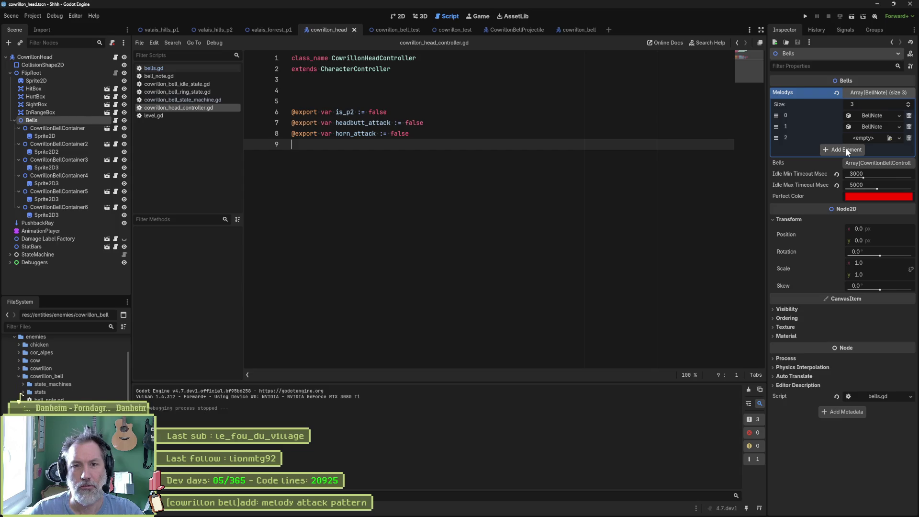
Make Melodys element 2 a new BellNote with Bell ID 2 and Duration Msec 100.
{"action": "left_click", "coordinate": [894, 138]}
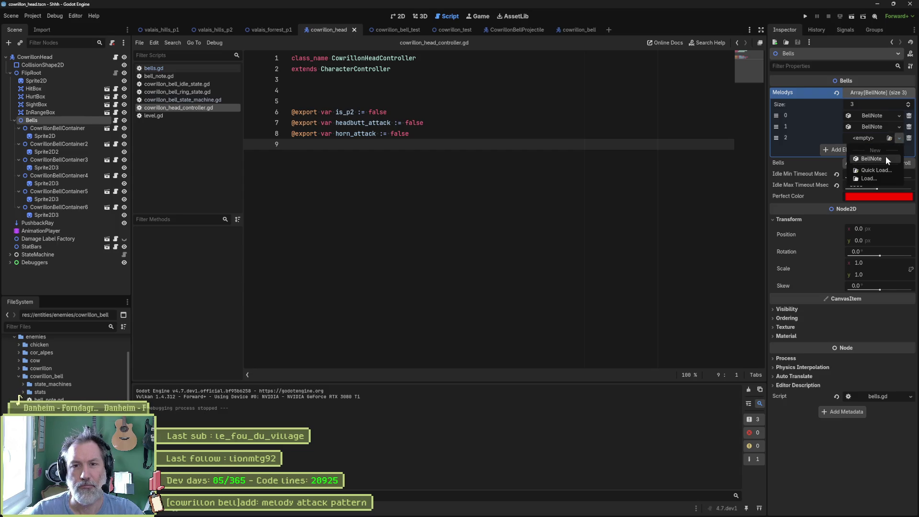
{"action": "left_click", "coordinate": [884, 154]}
{"action": "left_click", "coordinate": [882, 138]}
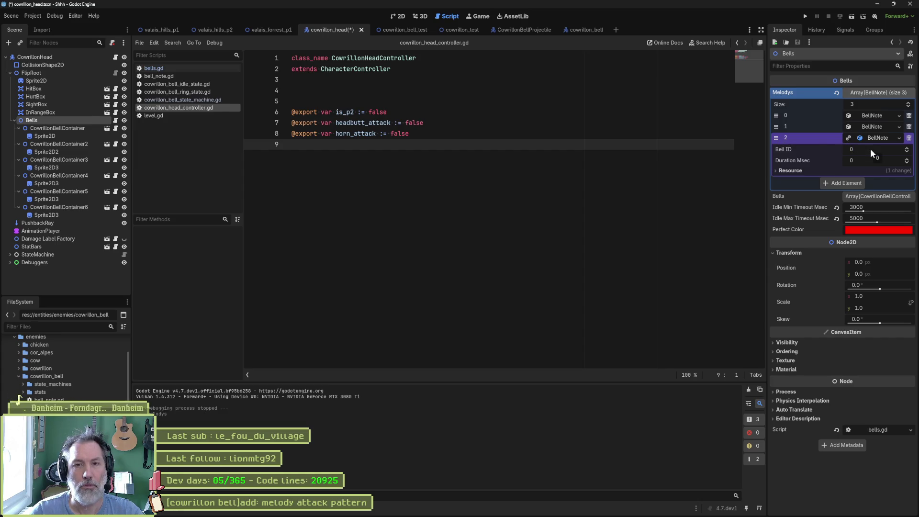
{"action": "left_click", "coordinate": [871, 149]}
{"action": "type", "text": "2"}
{"action": "key", "text": "Return"}
{"action": "left_click", "coordinate": [895, 163]}
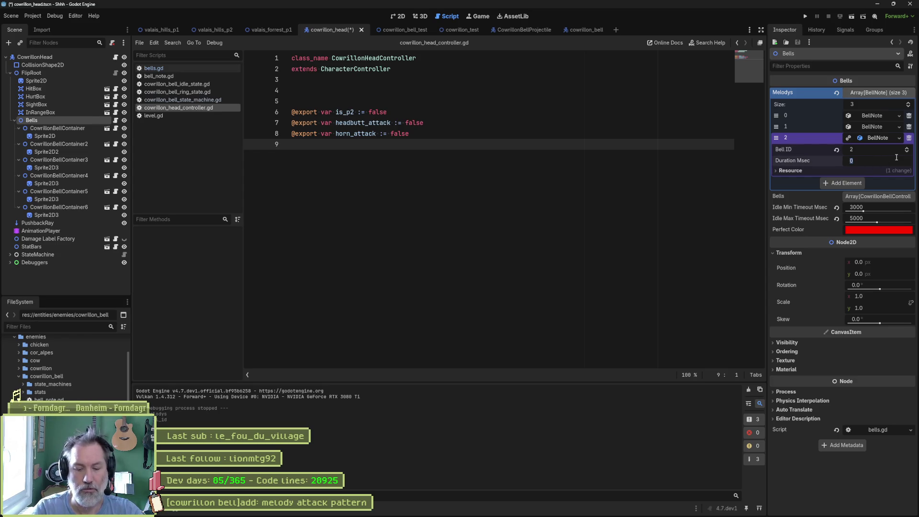
{"action": "type", "text": "100"}
{"action": "key", "text": "Return"}
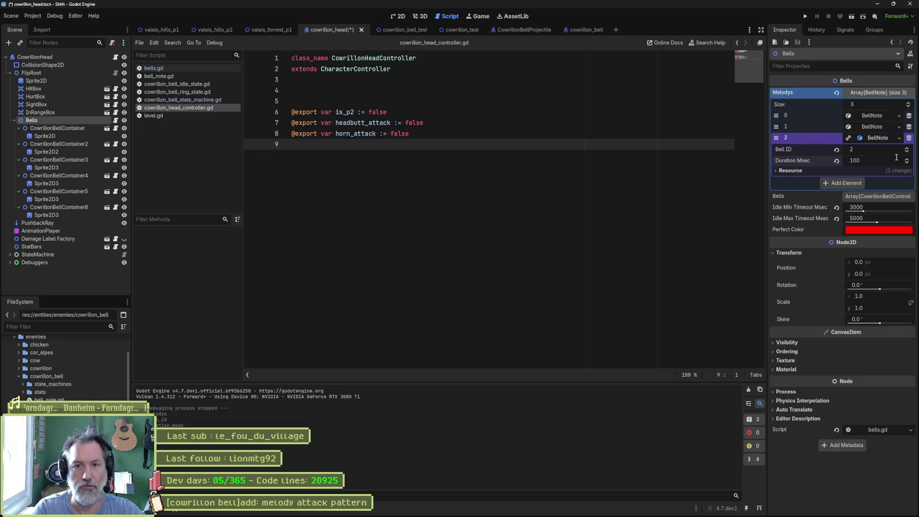
Add melody element 3 as a new BellNote with Bell ID 5 and Duration Msec 3000.
{"action": "left_click", "coordinate": [839, 184]}
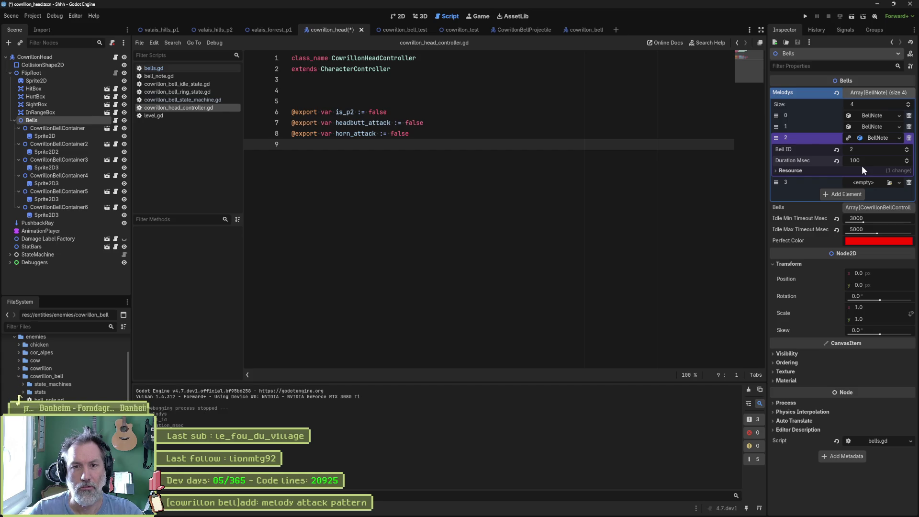
{"action": "left_click", "coordinate": [899, 182]}
{"action": "left_click", "coordinate": [890, 203]}
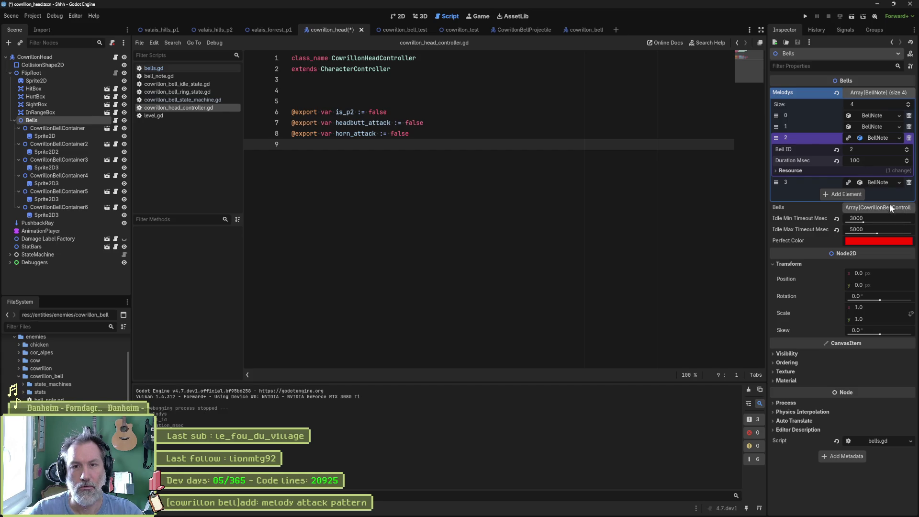
{"action": "left_click", "coordinate": [871, 182]}
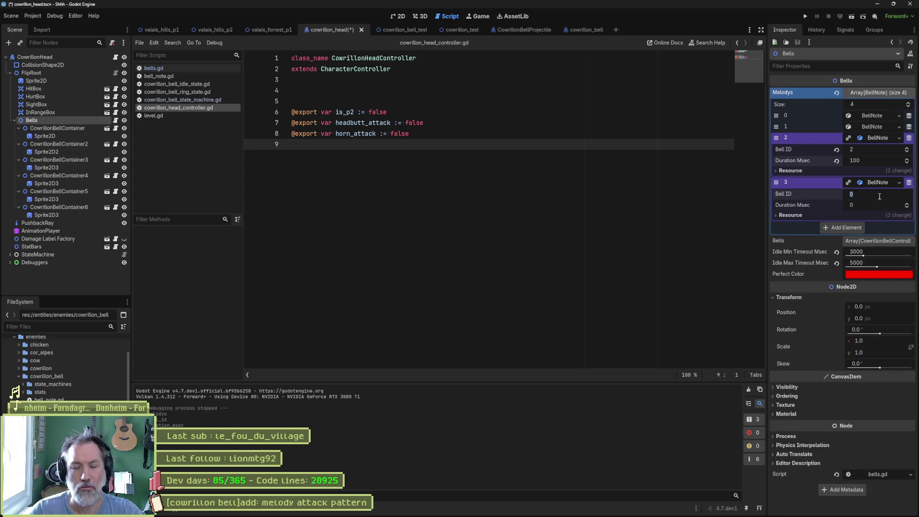
{"action": "type", "text": "5"}
{"action": "left_click", "coordinate": [871, 203]}
{"action": "type", "text": "000"}
{"action": "key", "text": "Return"}
Add a fifth melody element as a new BellNote for bell 0 lasting 500 ms, then return to cowrillon_test.
{"action": "left_click", "coordinate": [855, 227]}
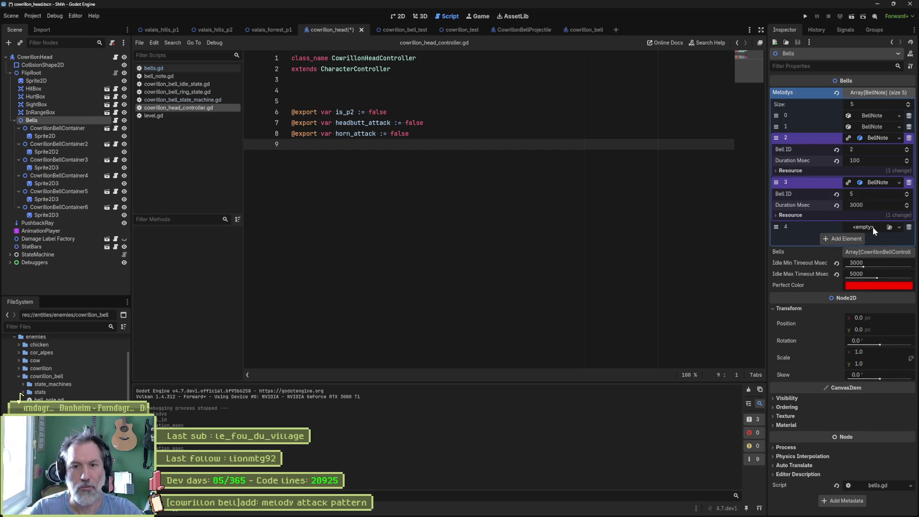
{"action": "left_click", "coordinate": [895, 228]}
{"action": "left_click", "coordinate": [866, 237]}
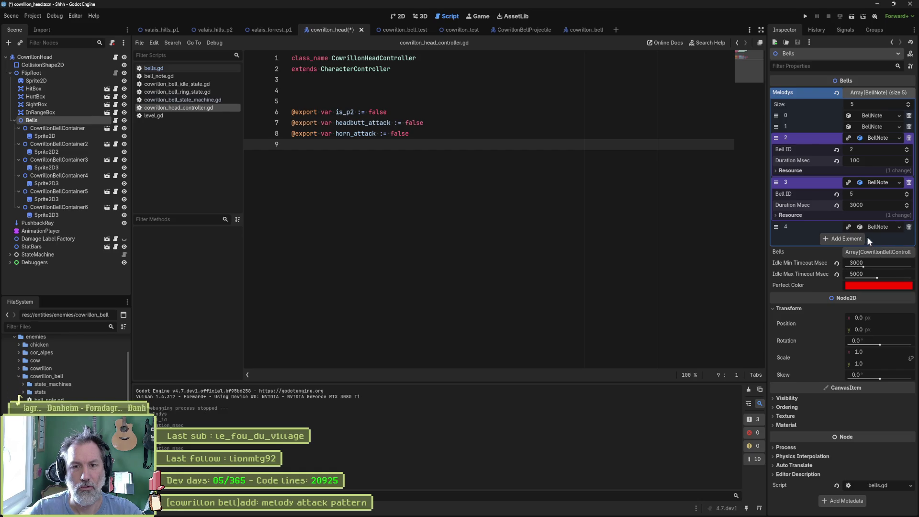
{"action": "left_click", "coordinate": [878, 228]}
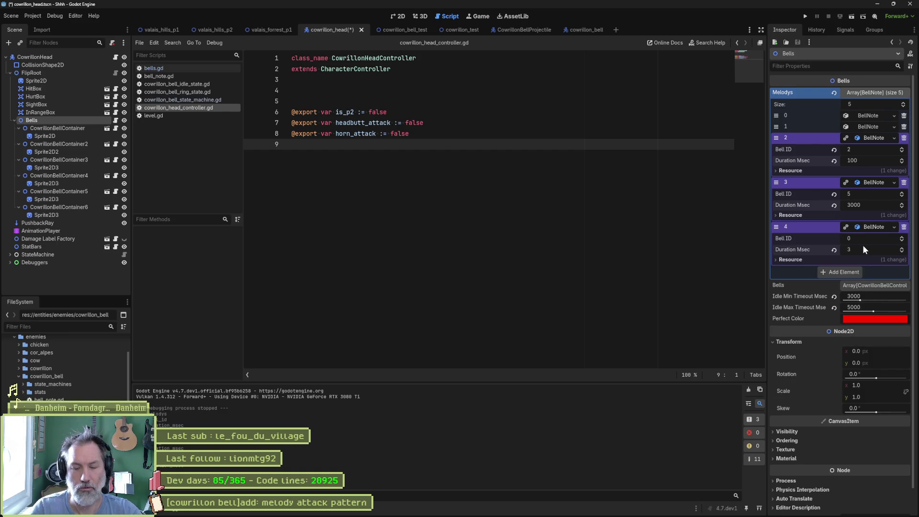
{"action": "left_click", "coordinate": [859, 251]}
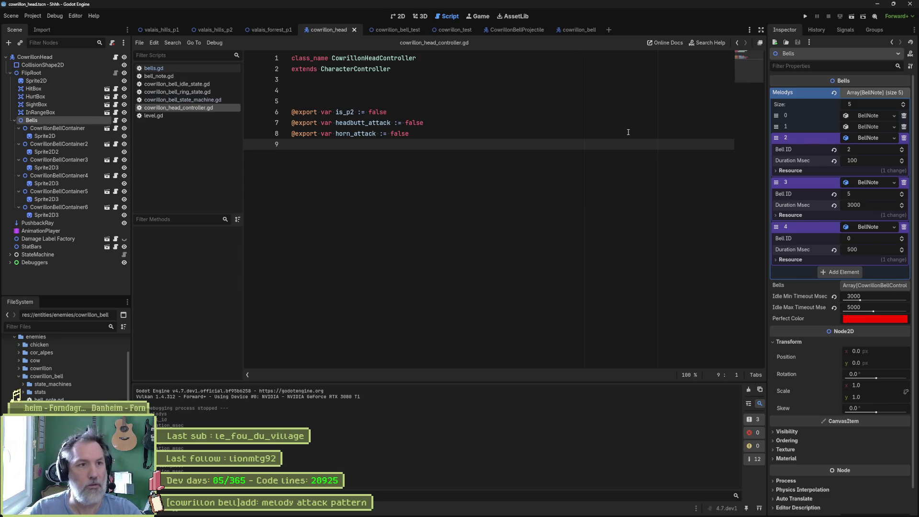
{"action": "left_click", "coordinate": [456, 30]}
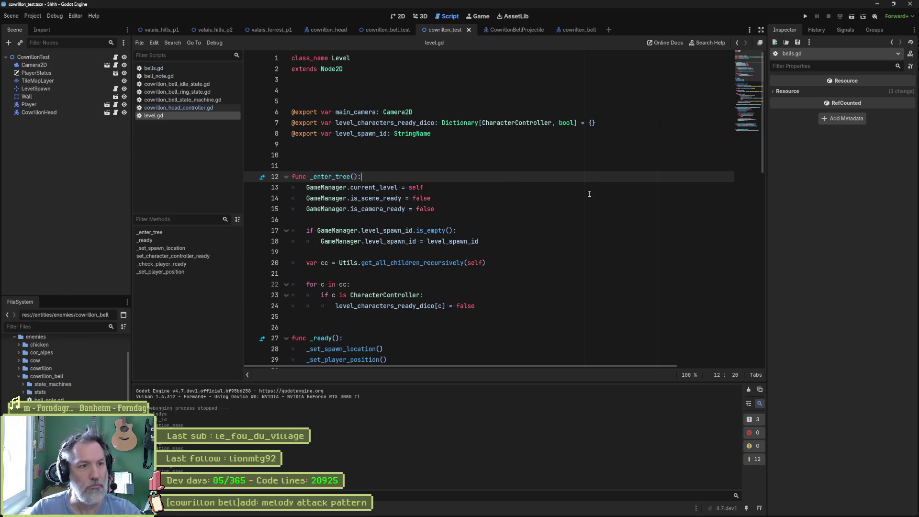
Run the test scene with the longer melody and inspect the halt near lines 39 and 45.
{"action": "key", "text": "F6"}
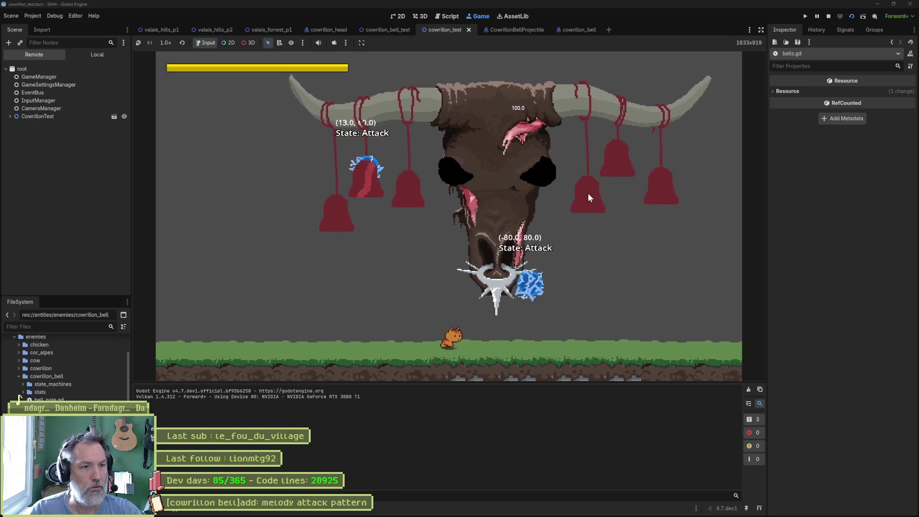
{"action": "type", "text": "D"}
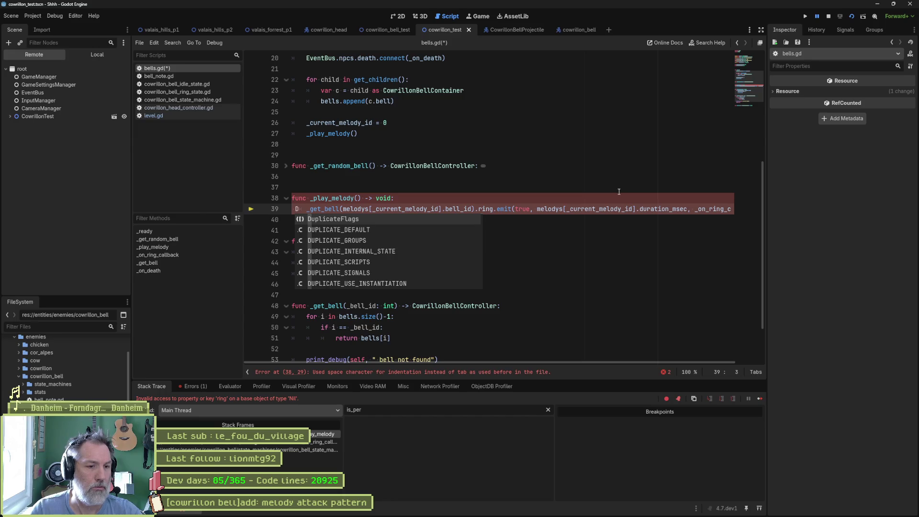
{"action": "key", "text": "BackSpace"}
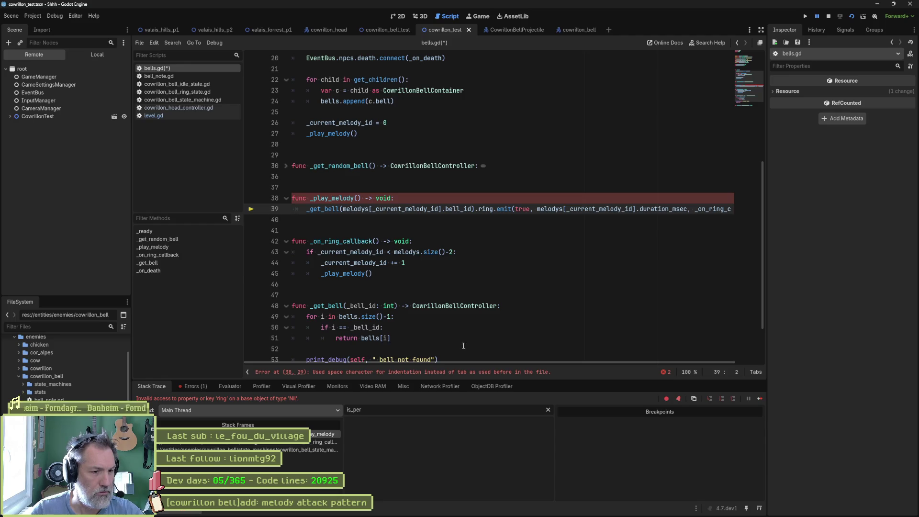
{"action": "left_click", "coordinate": [240, 433]}
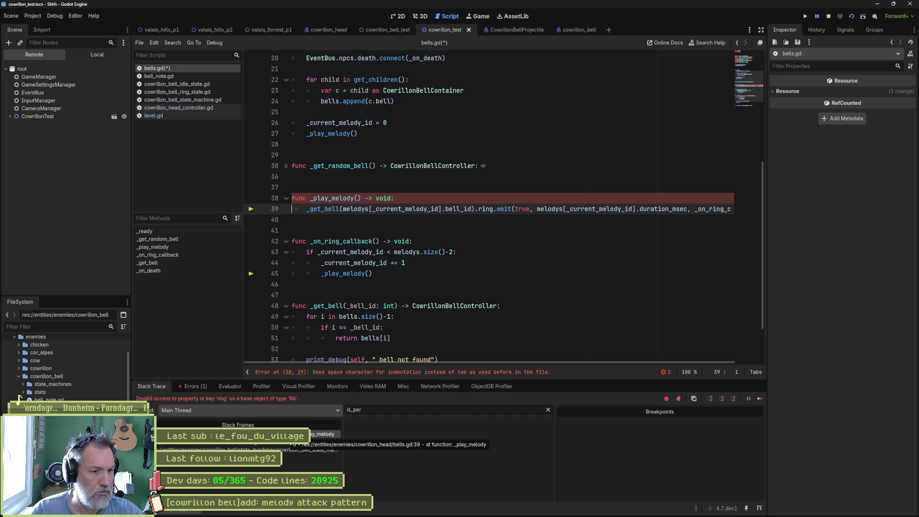
{"action": "left_click", "coordinate": [325, 442]}
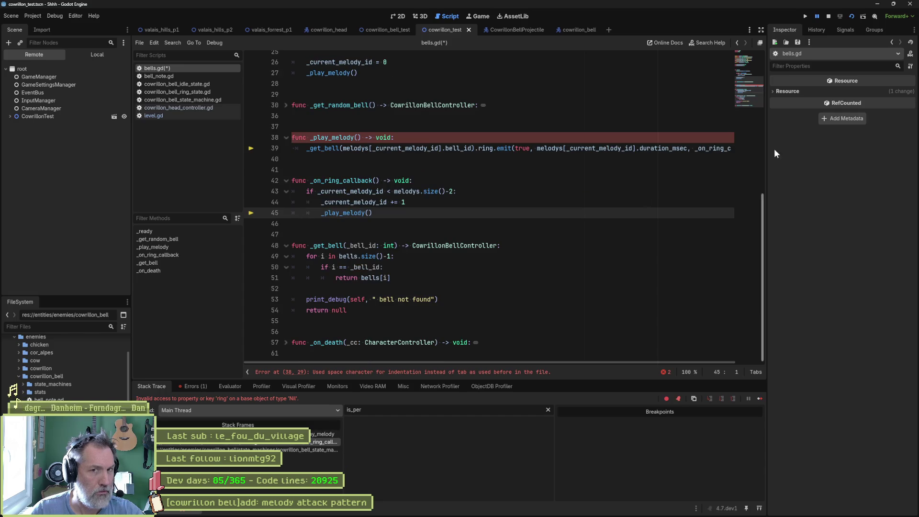
Stop debugging, replace line 39's space indent with a tab, and save bells.gd.
{"action": "left_click", "coordinate": [830, 17]}
{"action": "left_click", "coordinate": [467, 167]}
{"action": "key", "text": "Up"}
{"action": "key", "text": "Up"}
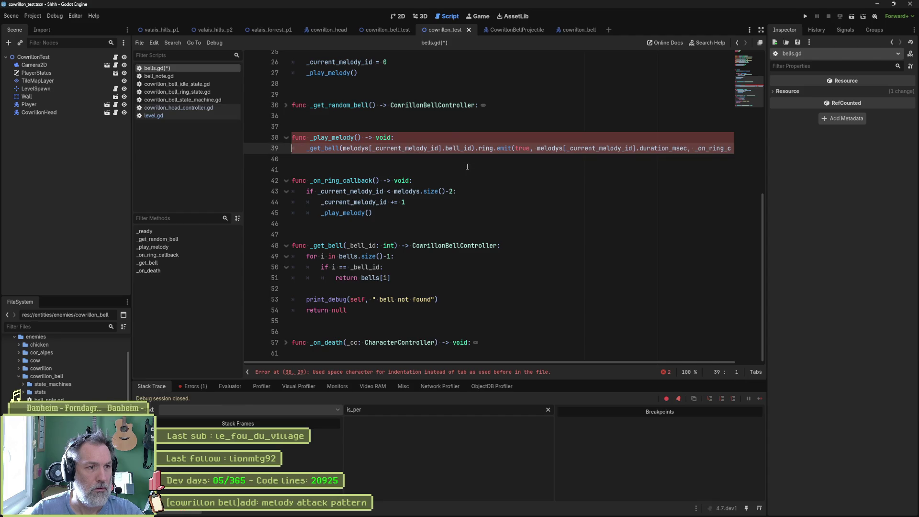
{"action": "key", "text": "ctrl+s"}
Rerun the scene with F6 and select the _get_bell call on line 39.
{"action": "key", "text": "F6"}
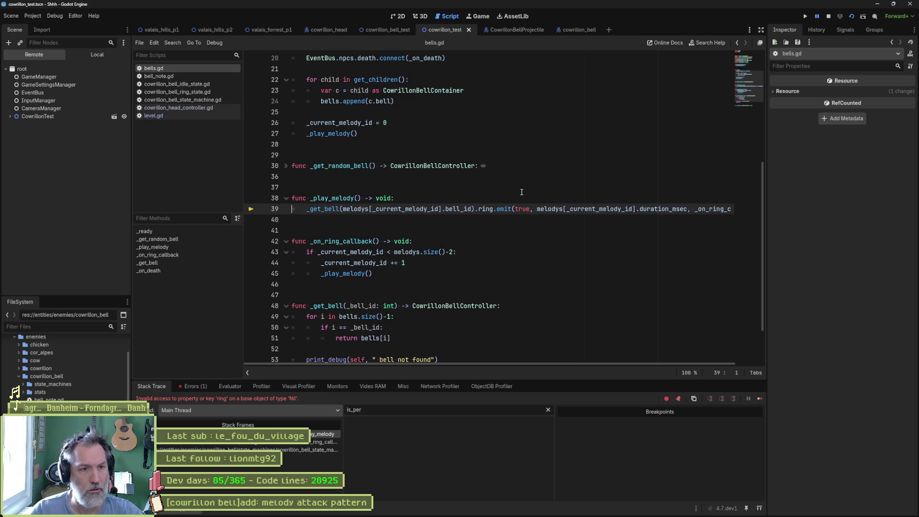
{"action": "left_click_drag", "start_coordinate": [477, 209], "coordinate": [307, 209]}
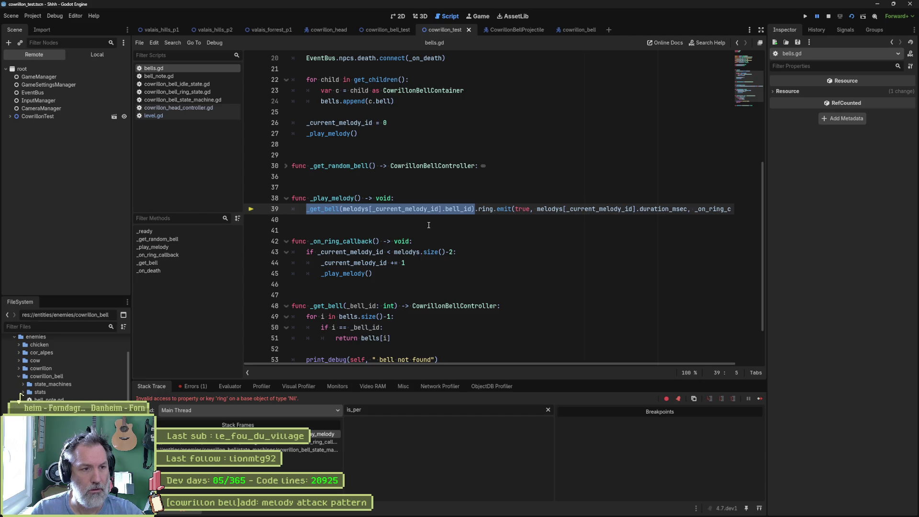
{"action": "mouse_move", "coordinate": [413, 207]}
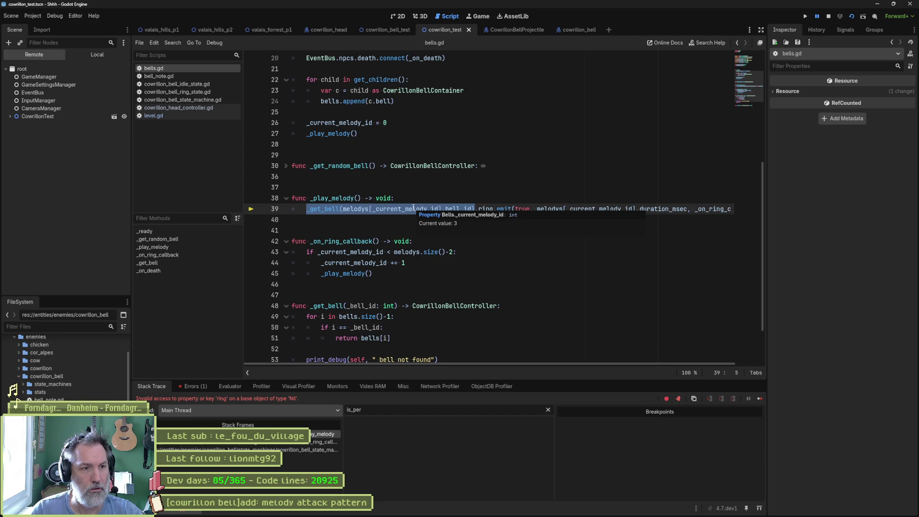
Open CowrillonTest > CowrillonHead > FlipRoot > Bells remotely and inspect a BellNote: Bell ID 5, Duration 3000.
{"action": "left_click", "coordinate": [10, 117]}
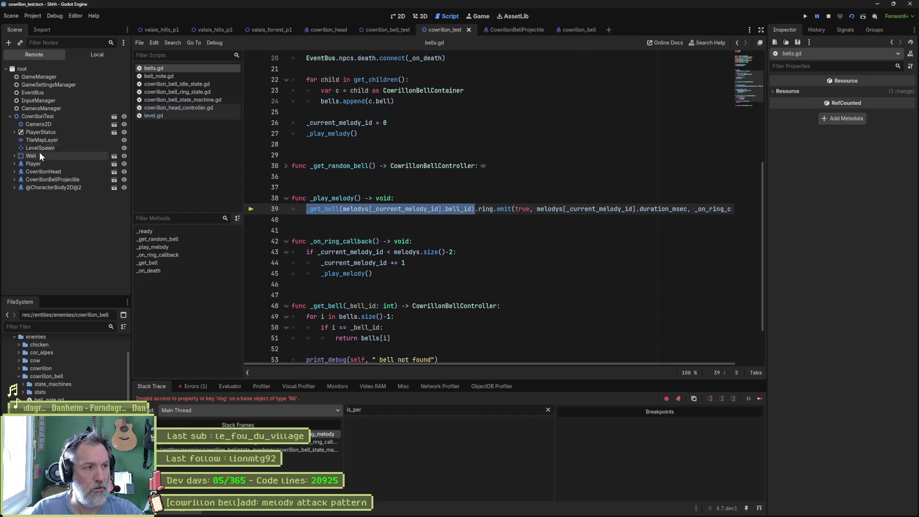
{"action": "left_click", "coordinate": [15, 171]}
{"action": "left_click", "coordinate": [33, 187]}
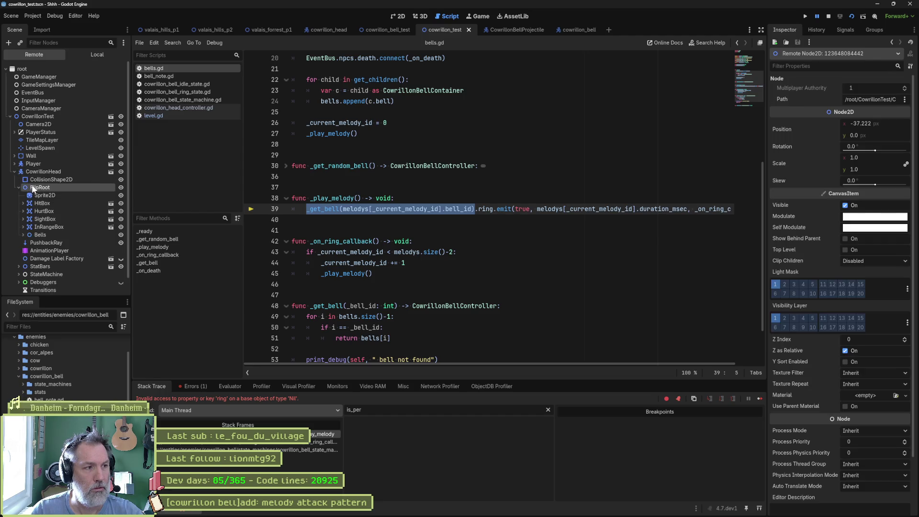
{"action": "double_click", "coordinate": [42, 234]}
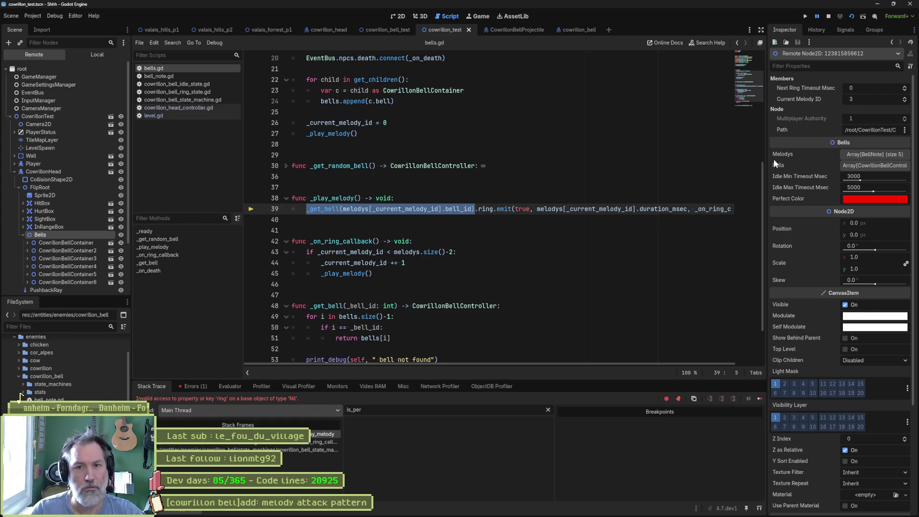
{"action": "left_click", "coordinate": [866, 154]}
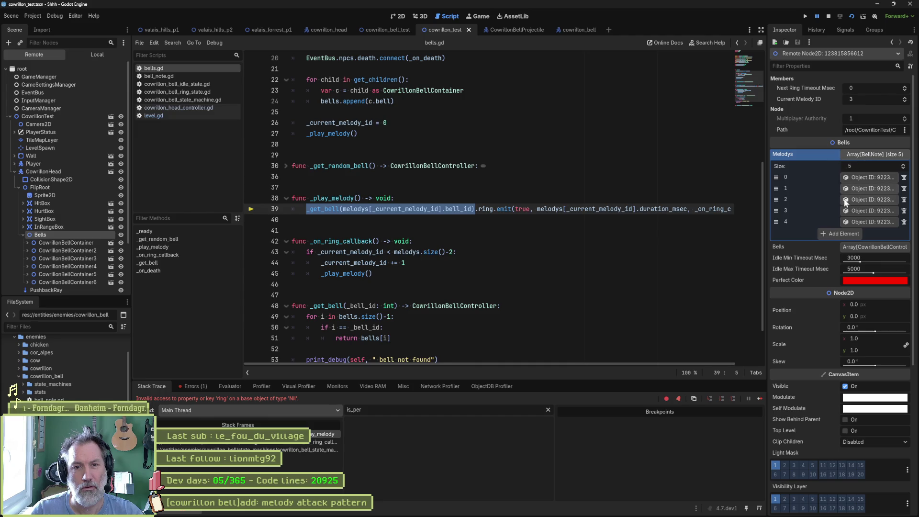
{"action": "left_click", "coordinate": [877, 207]}
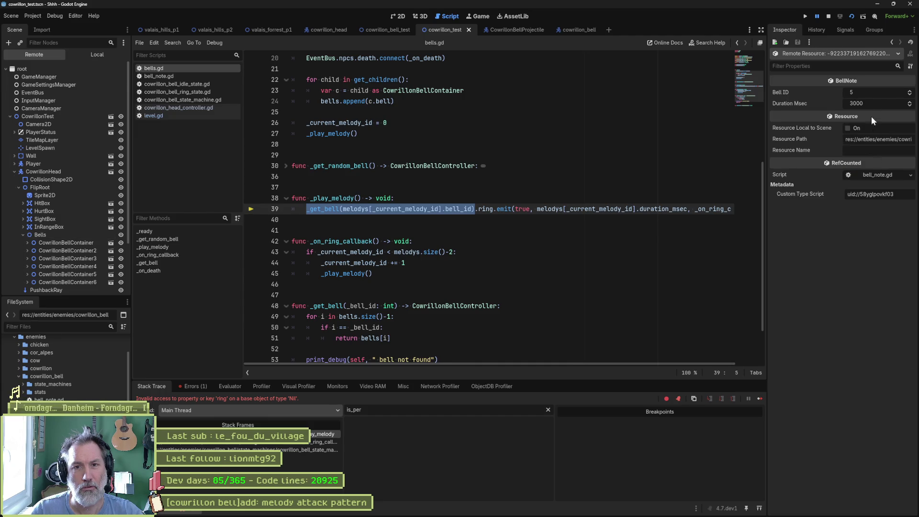
{"action": "mouse_move", "coordinate": [861, 162]}
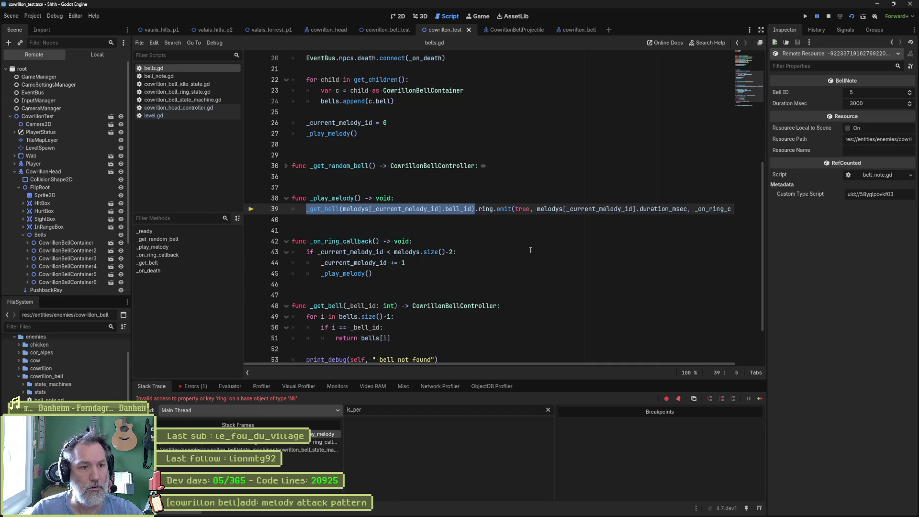
{"action": "mouse_move", "coordinate": [365, 210]}
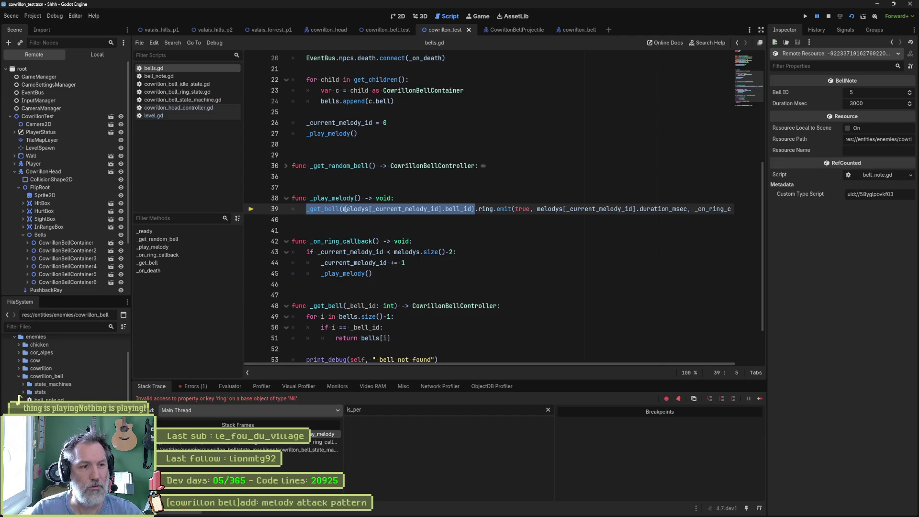
{"action": "key", "text": "Up"}
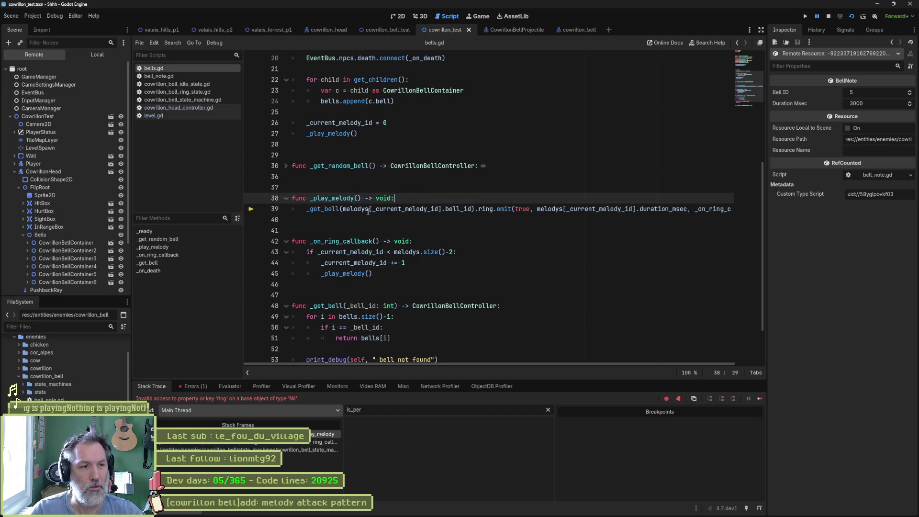
Evaluate melodys[_current_melody_id] in the Evaluator and review the 'ring' on Nil error.
{"action": "left_click_drag", "start_coordinate": [343, 209], "coordinate": [472, 210]}
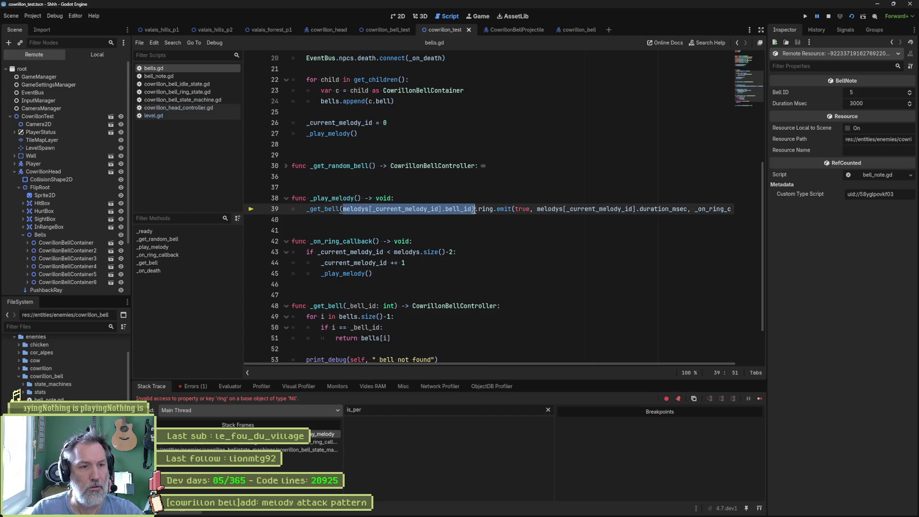
{"action": "mouse_move", "coordinate": [343, 209]}
{"action": "left_mouse_down"}
{"action": "mouse_move", "coordinate": [471, 209]}
{"action": "mouse_move", "coordinate": [443, 212]}
{"action": "left_mouse_up"}
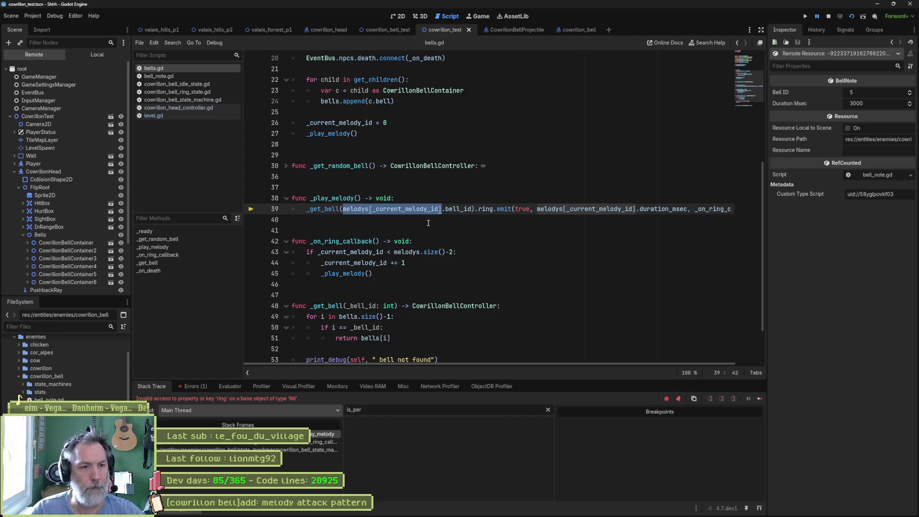
{"action": "left_click", "coordinate": [234, 386]}
{"action": "key", "text": "ctrl+shift+e"}
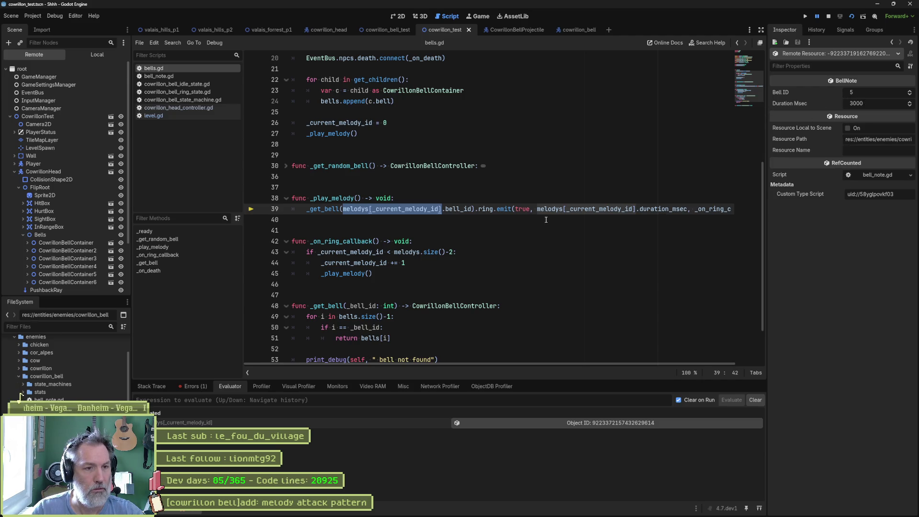
{"action": "left_click", "coordinate": [191, 385]}
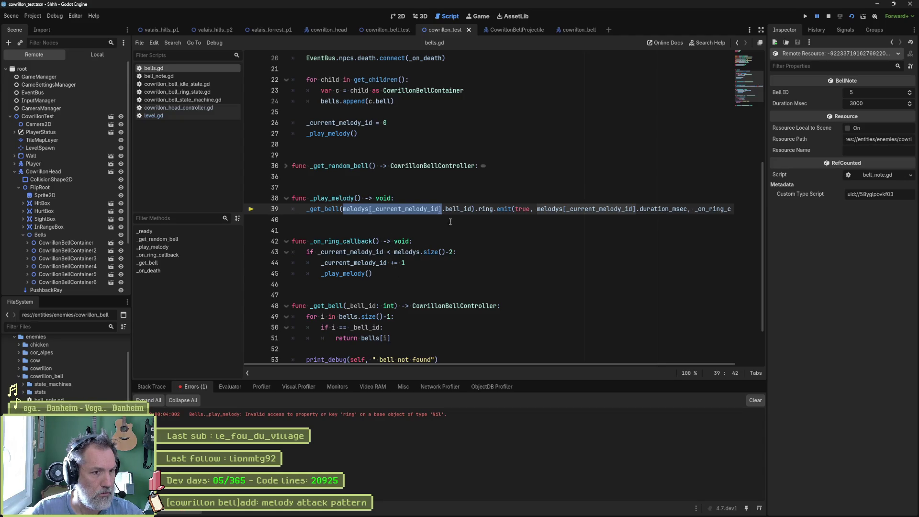
Evaluate melodys[_current_melody_id].bell_id to 5, jump to _get_bell, and stop the run.
{"action": "left_click_drag", "start_coordinate": [472, 209], "coordinate": [343, 211]}
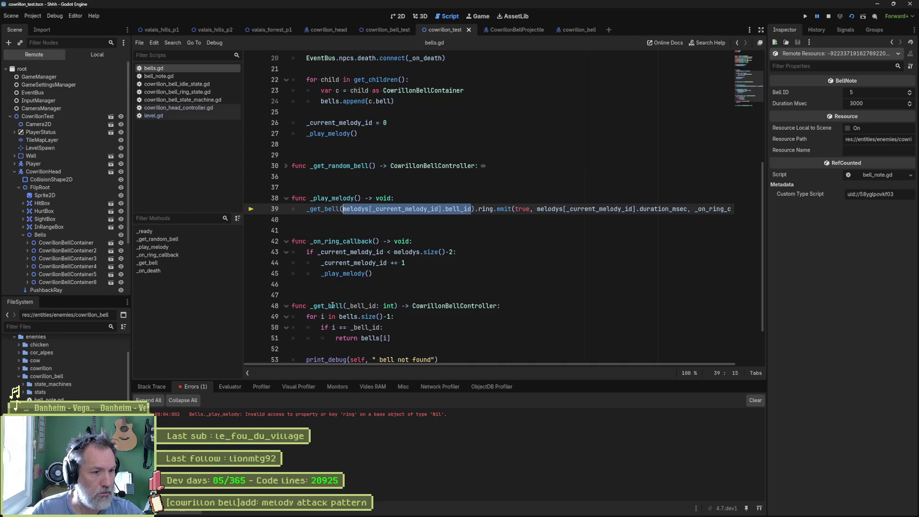
{"action": "left_click", "coordinate": [231, 386]}
{"action": "key", "text": "ctrl+shift+e"}
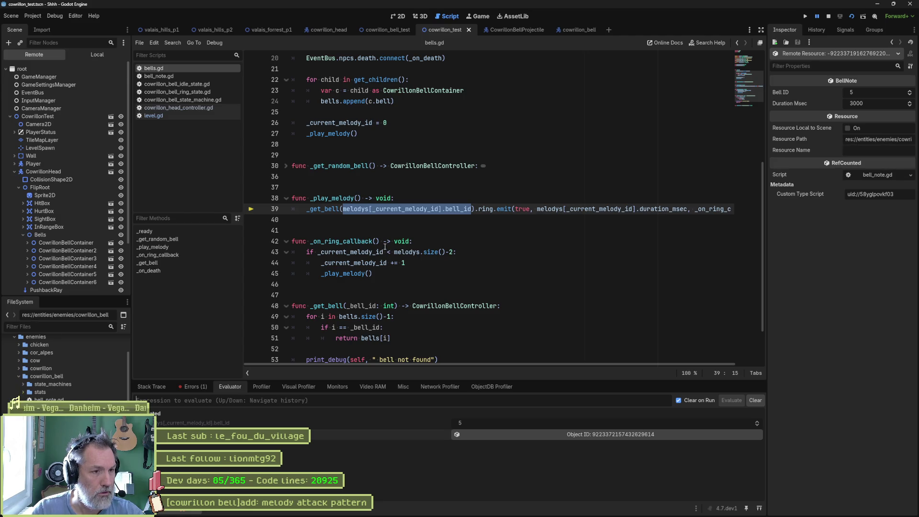
{"action": "left_click", "coordinate": [337, 209], "text": "ctrl"}
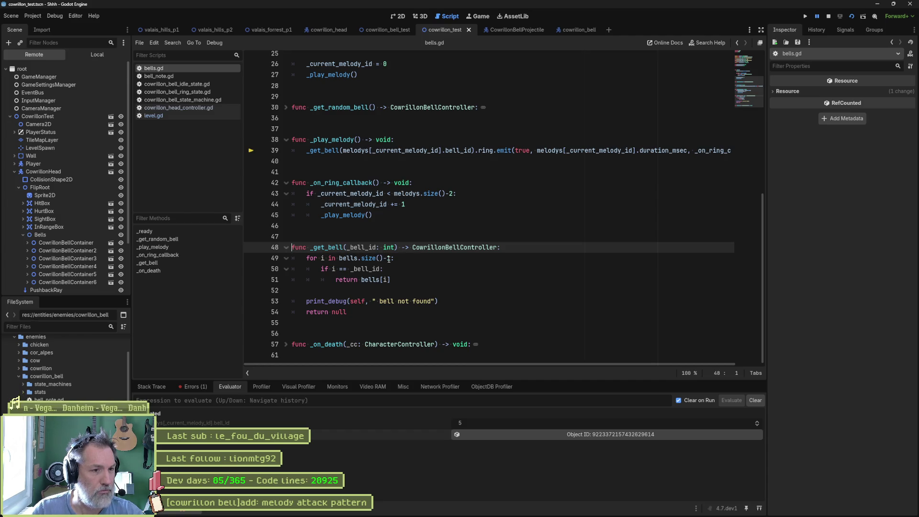
{"action": "key", "text": "F8"}
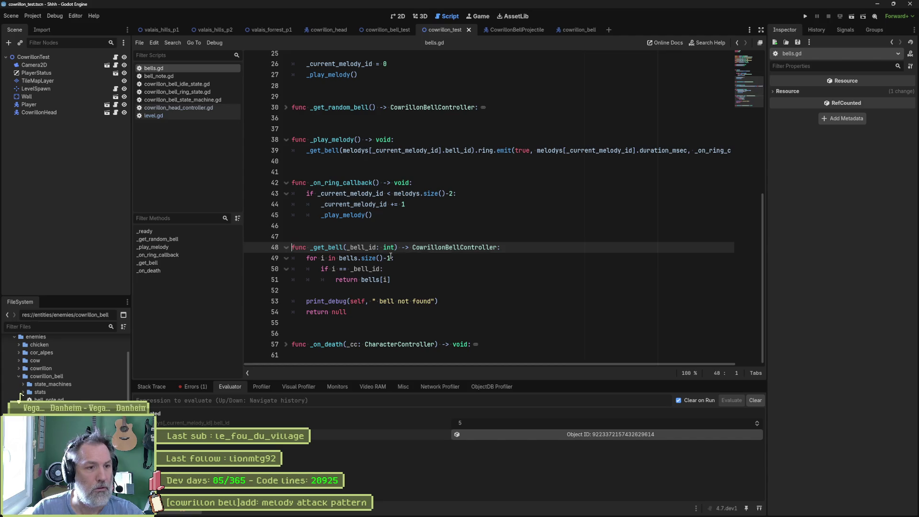
Play-test the bell boss scene, moving the cat right, then stop the game.
{"action": "left_click", "coordinate": [390, 258]}
{"action": "key", "text": "F6"}
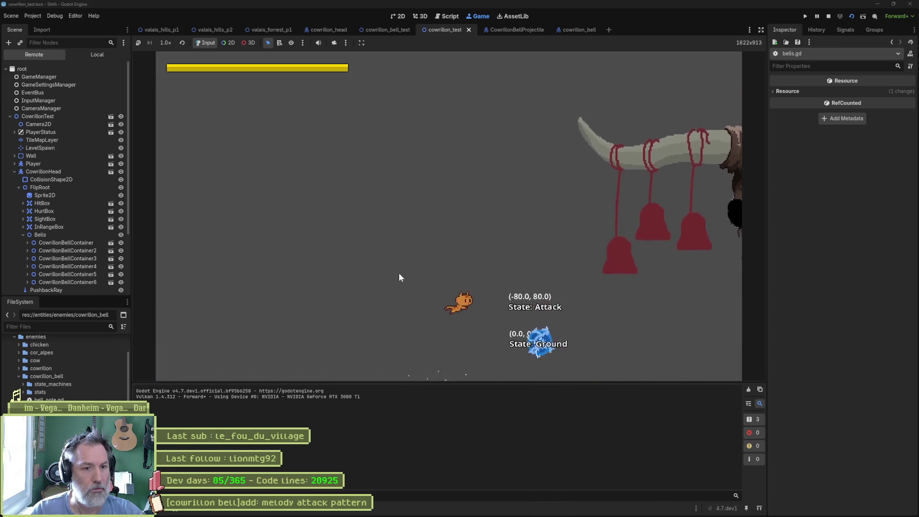
{"action": "key", "text": "Right"}
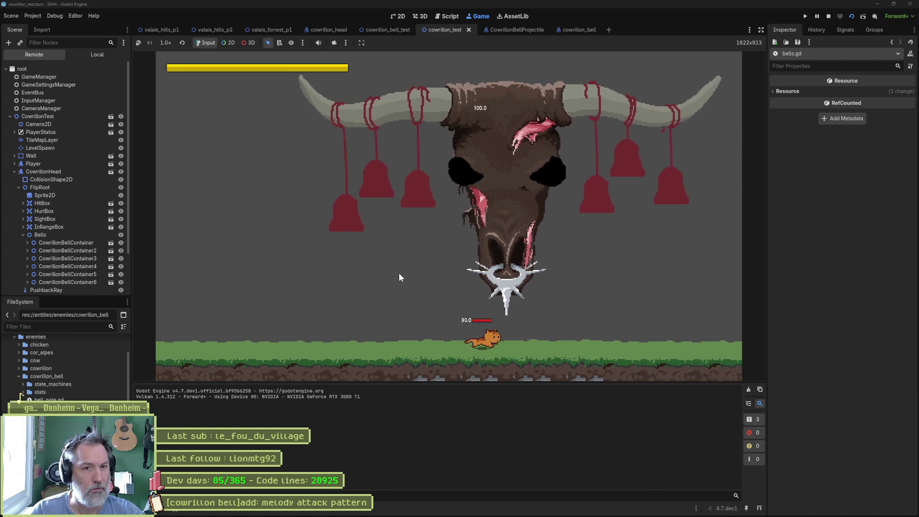
{"action": "key", "text": "F8"}
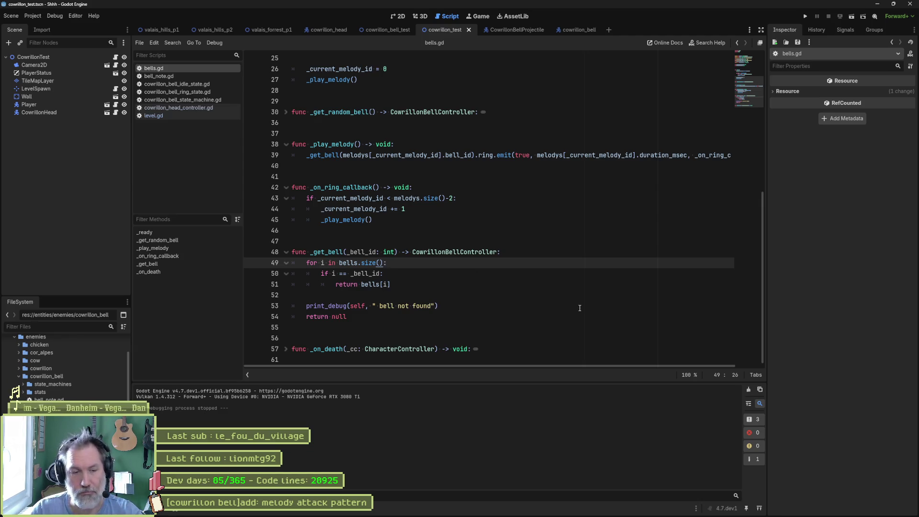
Change line 43's melodys.size()-2 to -1 and replay the bell boss scene to test it.
{"action": "key", "text": "F6"}
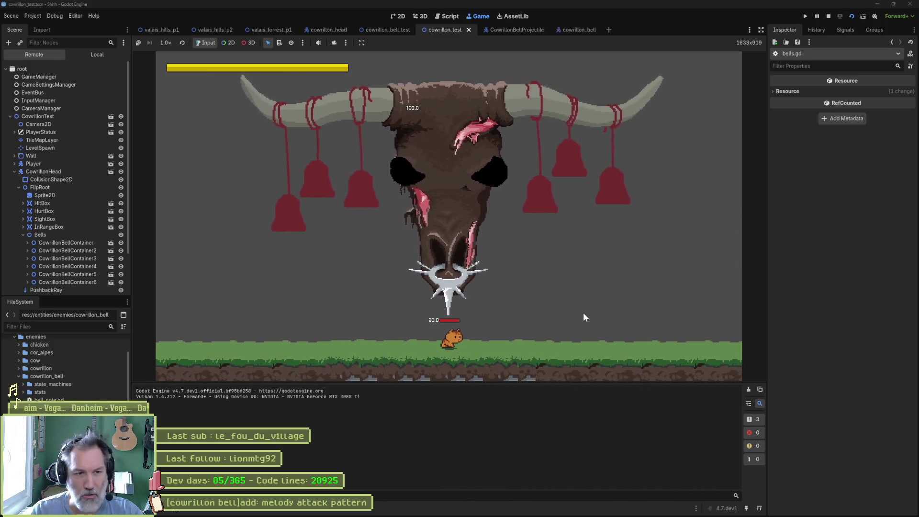
{"action": "key", "text": "F8"}
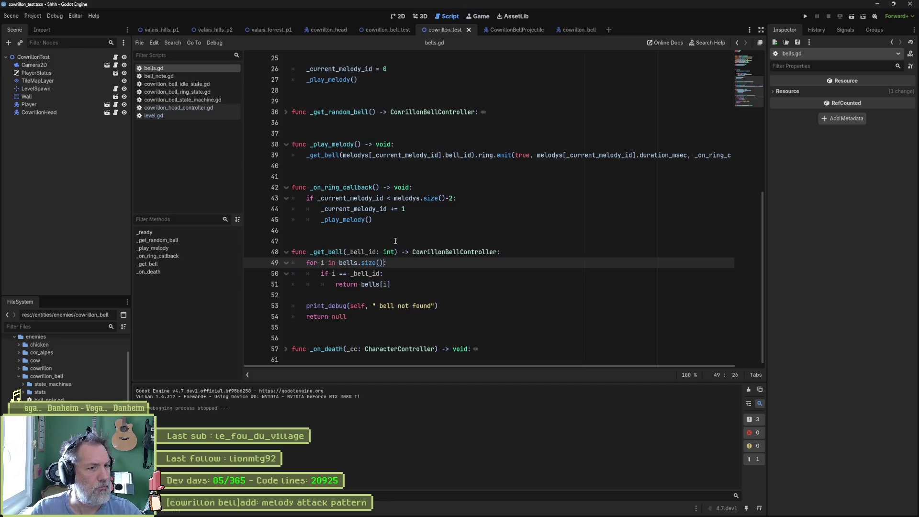
{"action": "left_click", "coordinate": [452, 203]}
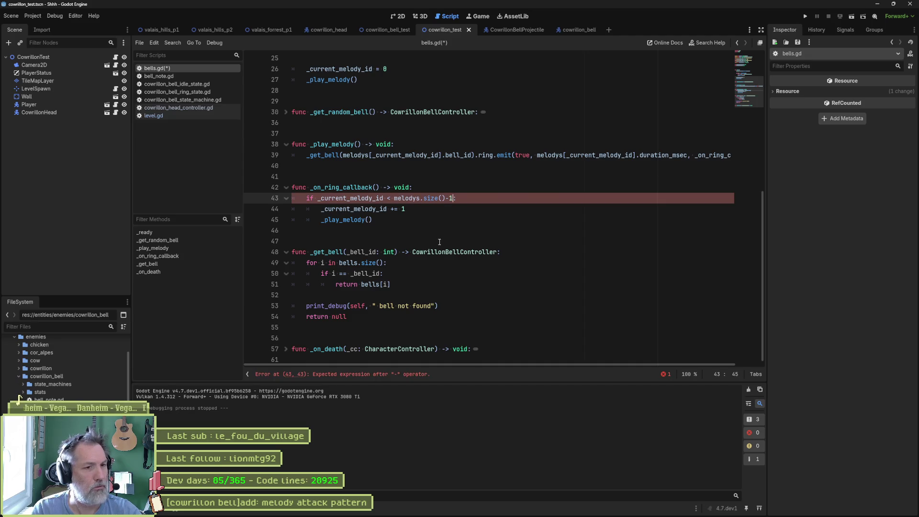
{"action": "key", "text": "F6"}
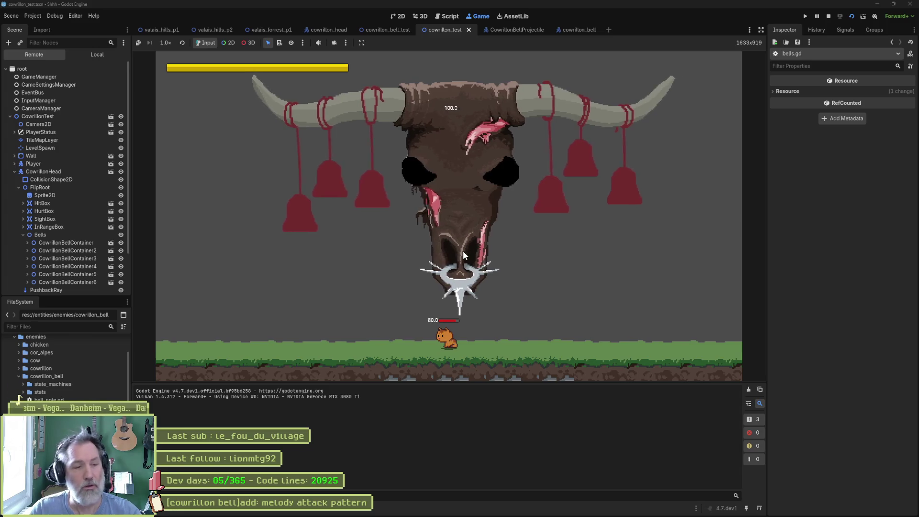
{"action": "key", "text": "F8"}
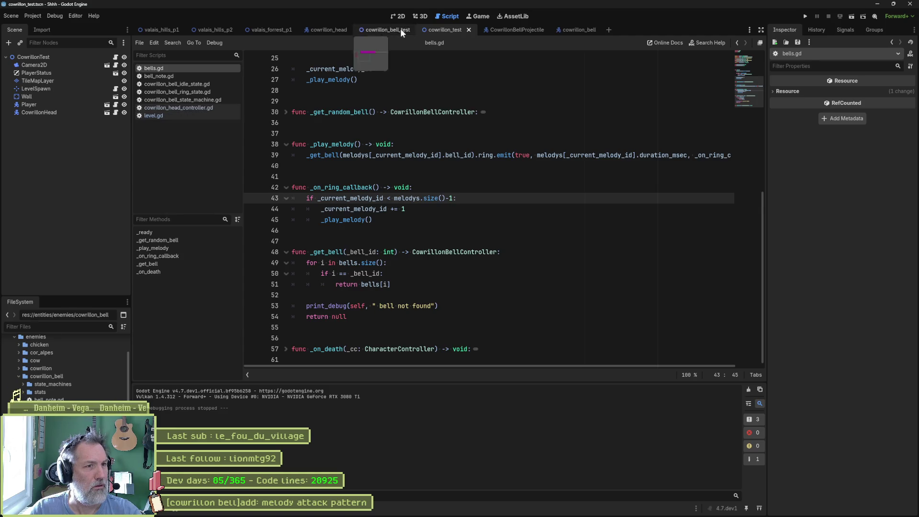
In the cowrillon_head scene, expand Melodys notes 4 and 3 to check their values.
{"action": "left_click", "coordinate": [326, 27]}
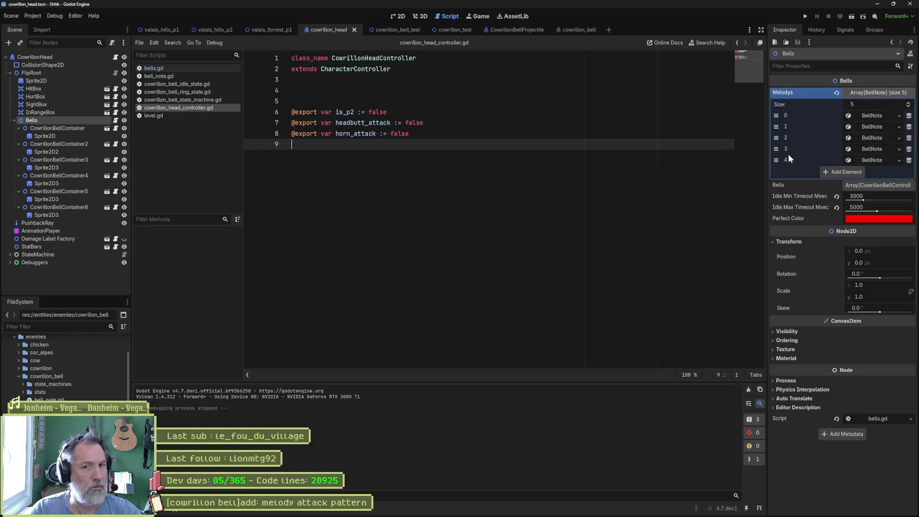
{"action": "left_click", "coordinate": [876, 161]}
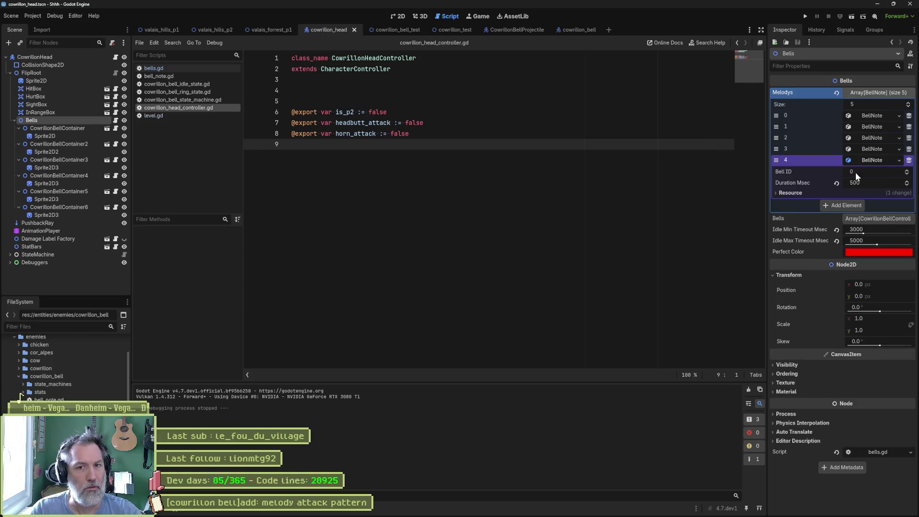
{"action": "left_click", "coordinate": [871, 149]}
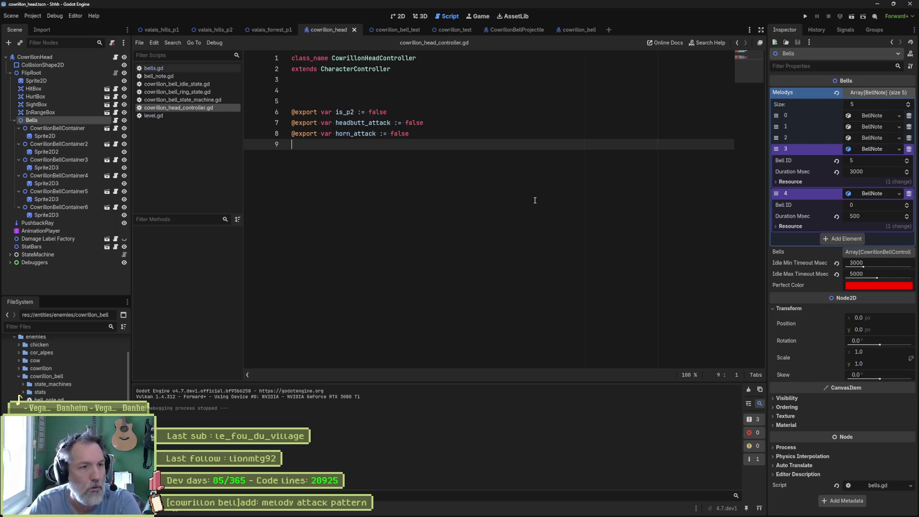
Close the head controller script and switch over to the Asana task.
{"action": "key", "text": "ctrl+w"}
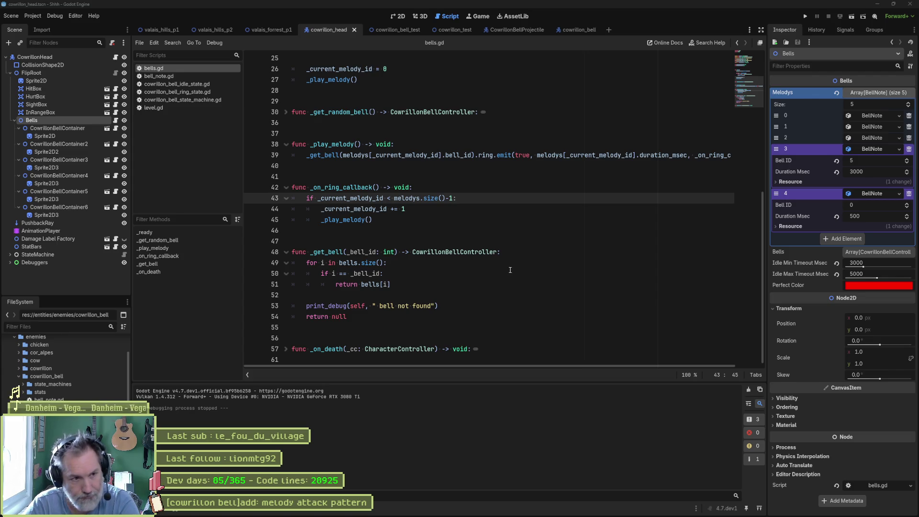
{"action": "left_click", "coordinate": [401, 238]}
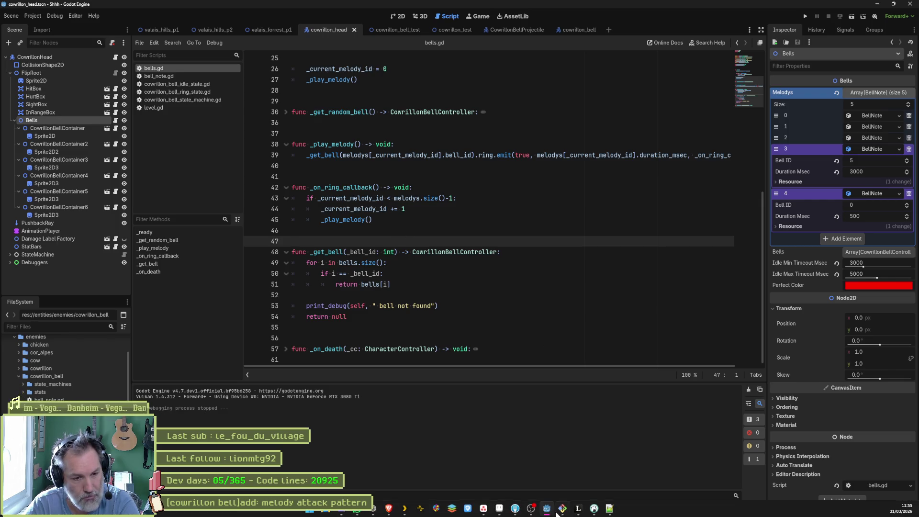
{"action": "left_click", "coordinate": [484, 508]}
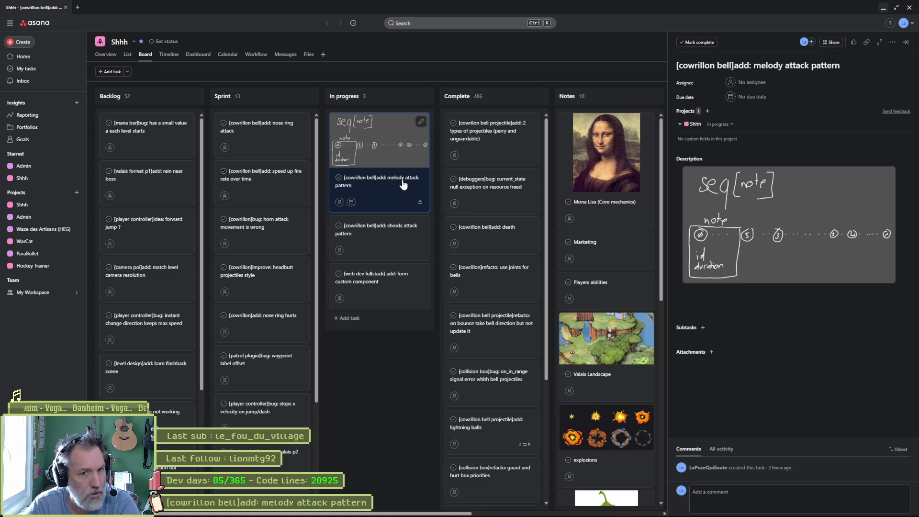
Select the whole '[cowrillon bell]add: melody attack pattern' title, then switch to Fork.
{"action": "left_click", "coordinate": [748, 66]}
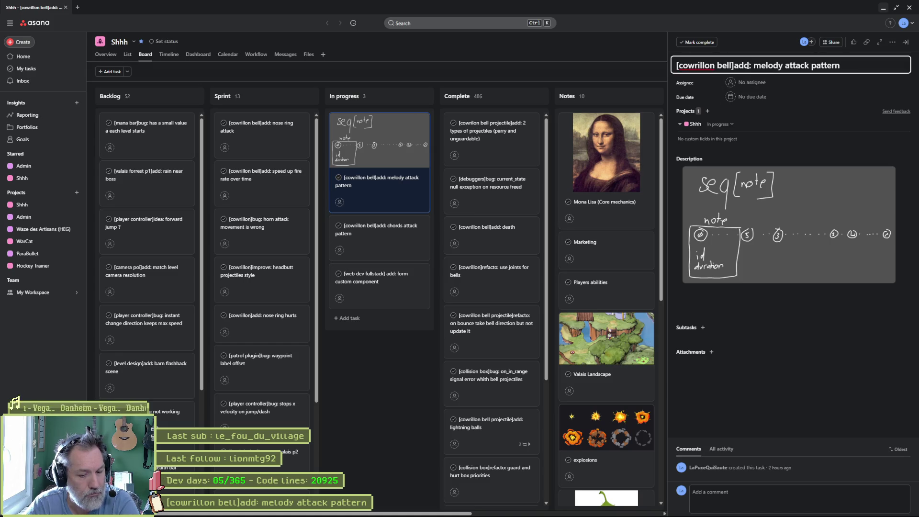
{"action": "key", "text": "ctrl+a"}
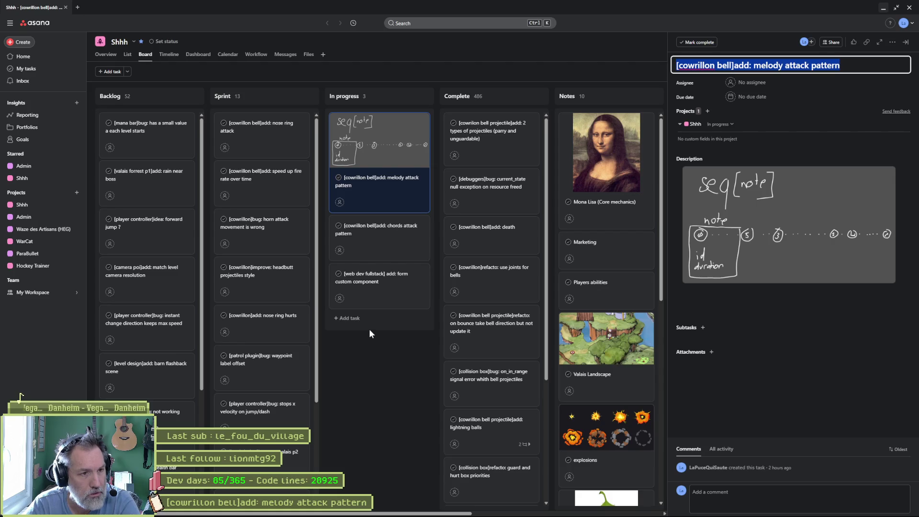
{"action": "left_click", "coordinate": [516, 508]}
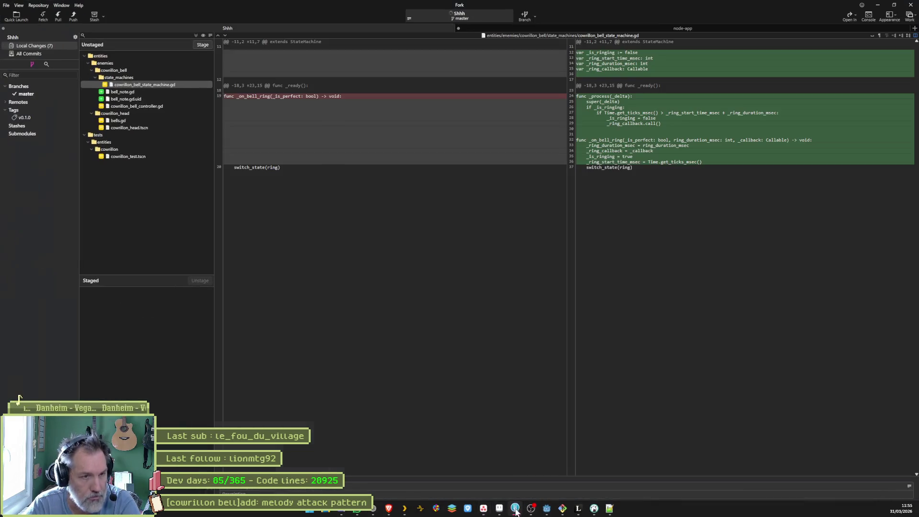
Review the diffs of bell_note.gd, cowrillon_bell_controller.gd and bells.gd.
{"action": "mouse_move", "coordinate": [480, 109]}
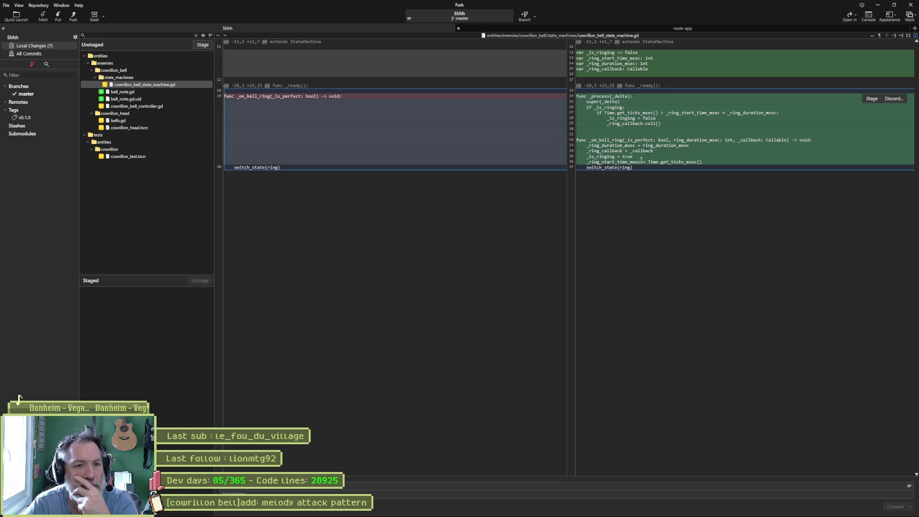
{"action": "left_click", "coordinate": [135, 91]}
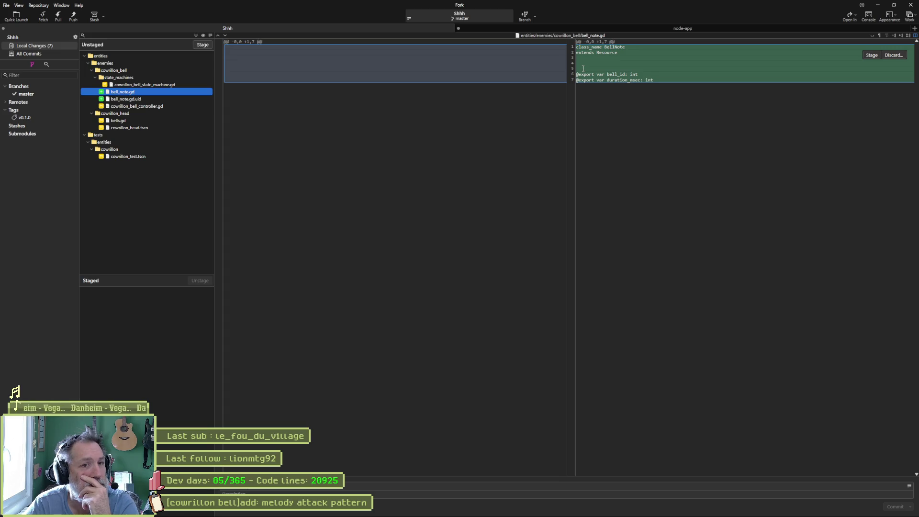
{"action": "left_click", "coordinate": [143, 106]}
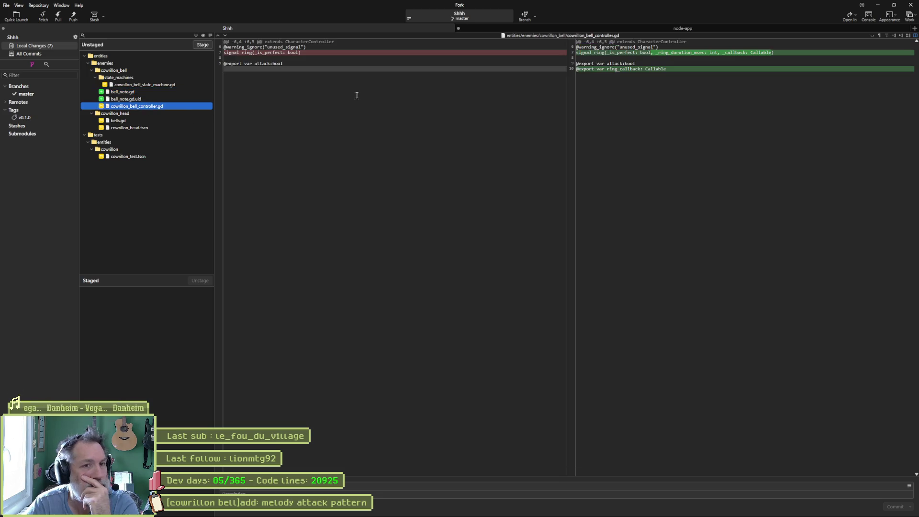
{"action": "mouse_move", "coordinate": [613, 60]}
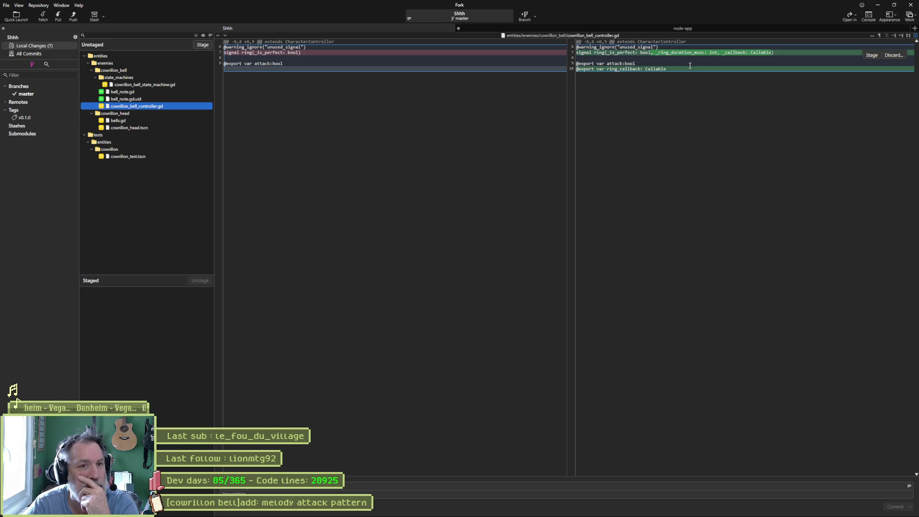
{"action": "left_click", "coordinate": [133, 120]}
{"action": "mouse_move", "coordinate": [416, 110]}
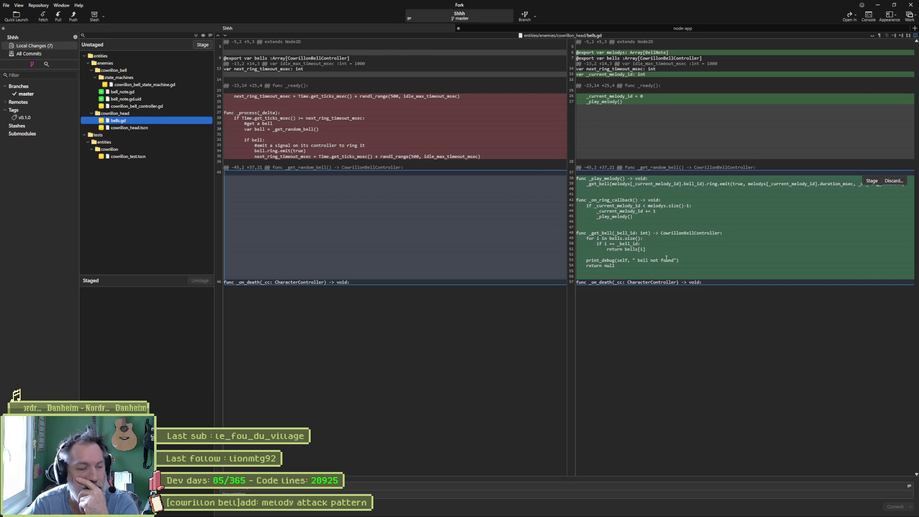
Stage all seven changes, commit them, push master to origin, and minimize Fork.
{"action": "left_click", "coordinate": [195, 36]}
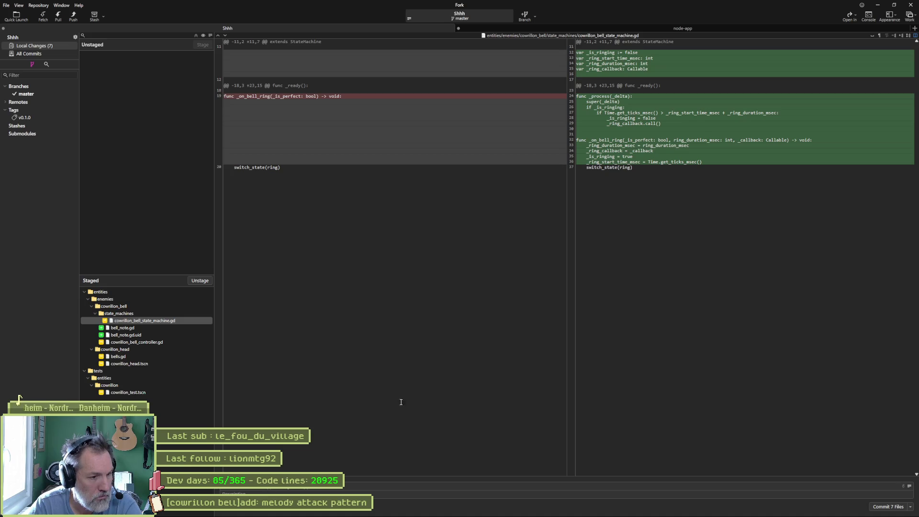
{"action": "left_click", "coordinate": [888, 507]}
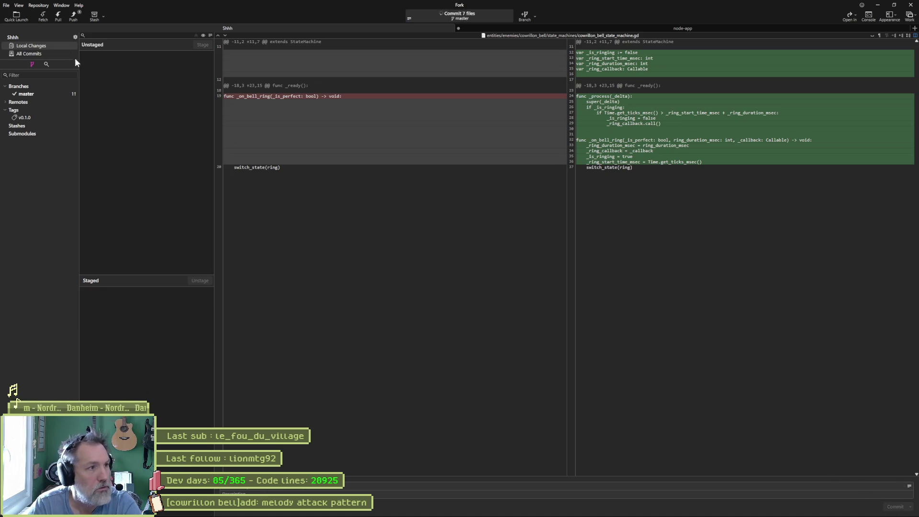
{"action": "left_click", "coordinate": [74, 15]}
{"action": "left_click", "coordinate": [499, 279]}
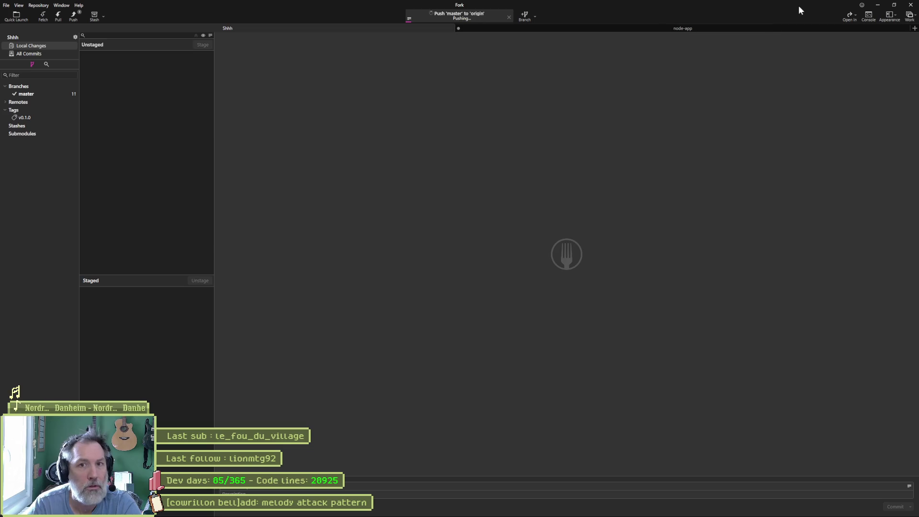
{"action": "left_click", "coordinate": [872, 5]}
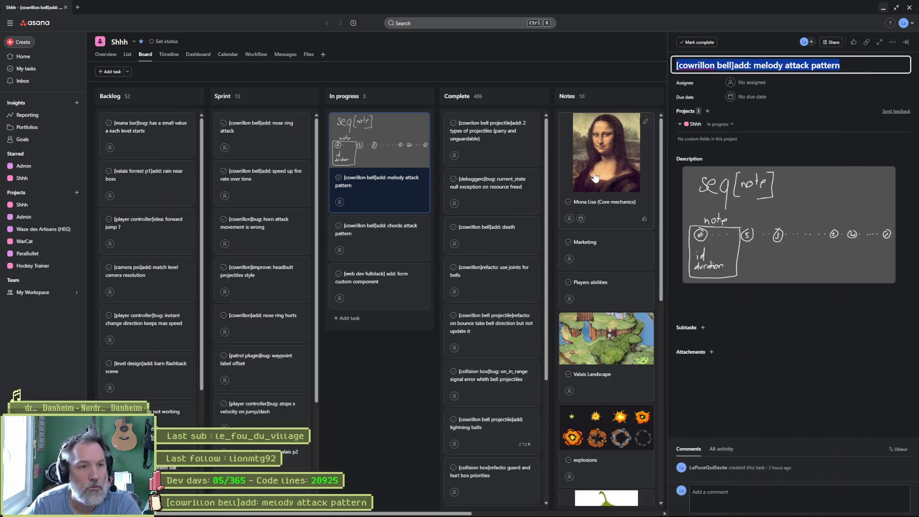
Complete the melody task and add '[cowrillon bell]add: sound to play on ring' atop In progress.
{"action": "mouse_move", "coordinate": [384, 194]}
{"action": "left_mouse_down"}
{"action": "mouse_move", "coordinate": [493, 158]}
{"action": "mouse_move", "coordinate": [479, 213]}
{"action": "left_mouse_up"}
{"action": "left_click", "coordinate": [347, 216]}
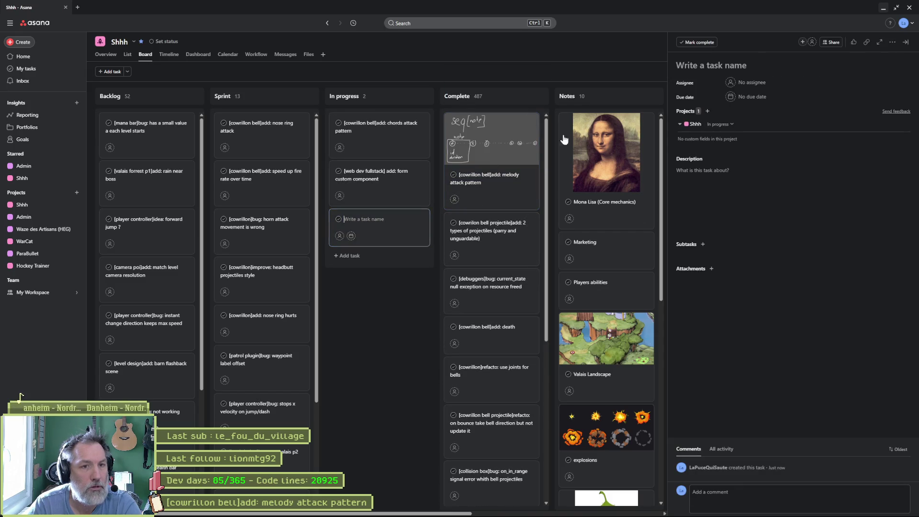
{"action": "left_click", "coordinate": [711, 67]}
{"action": "type", "text": "[]"}
{"action": "key", "text": "Left"}
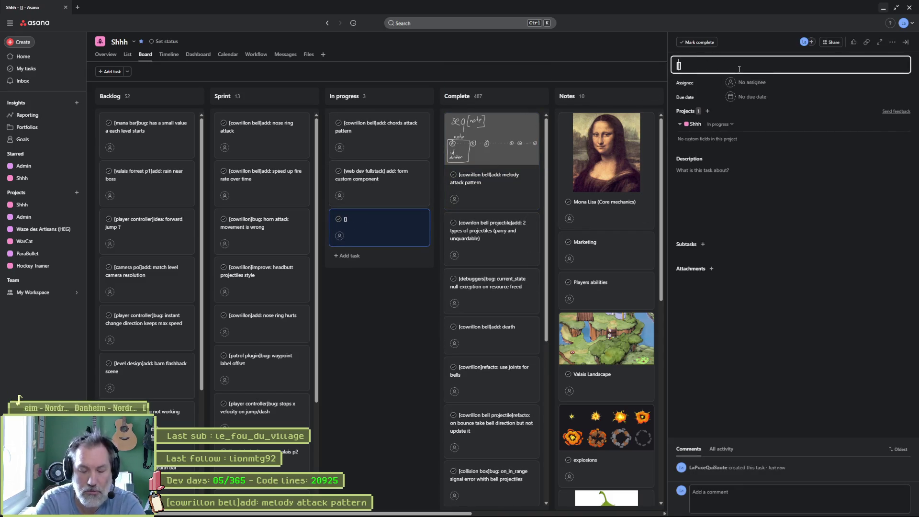
{"action": "type", "text": "cowrillon bell]"}
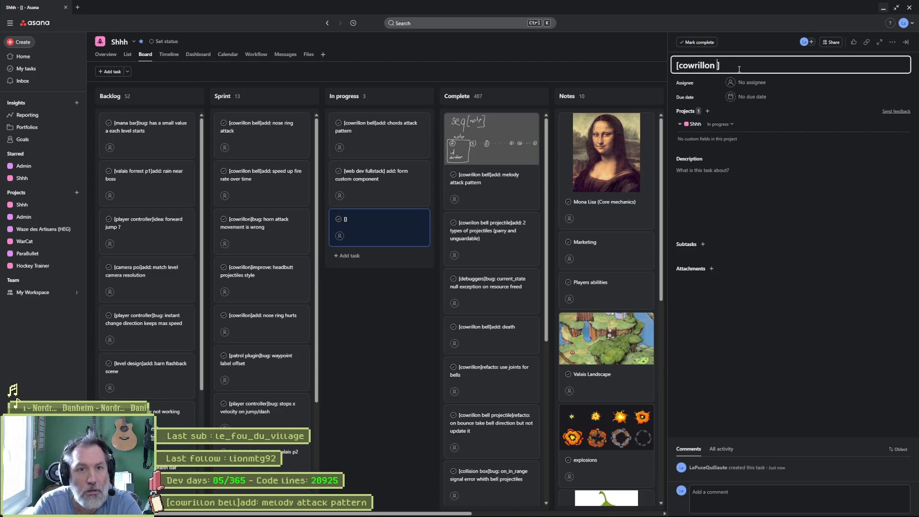
{"action": "type", "text": "add: sound to play "}
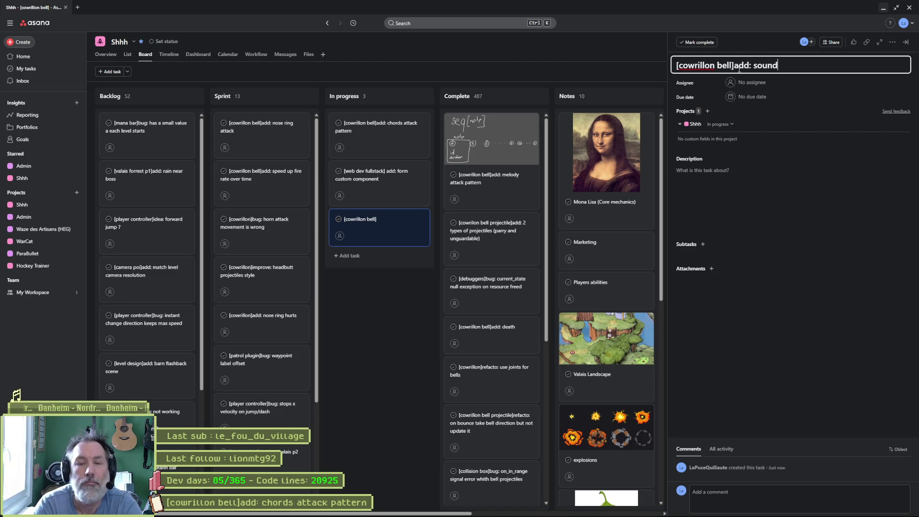
{"action": "type", "text": "on ring"}
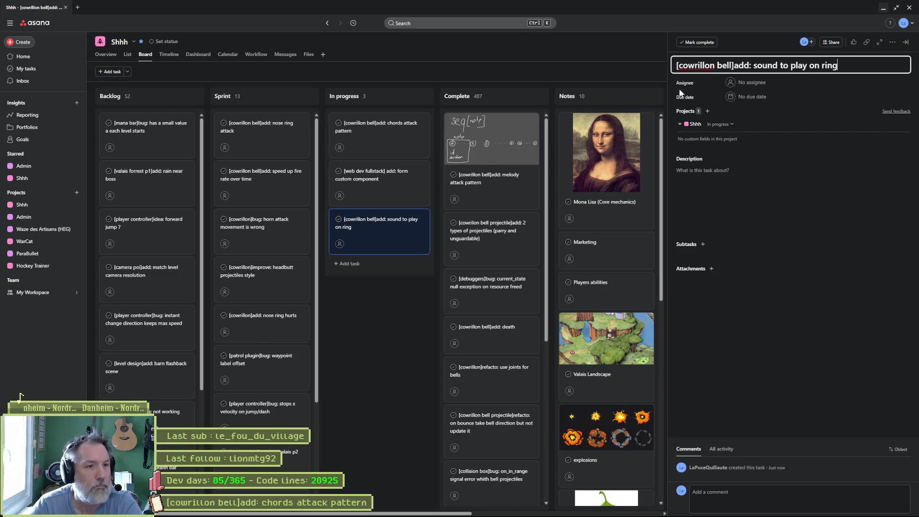
{"action": "left_click_drag", "start_coordinate": [372, 231], "coordinate": [379, 146]}
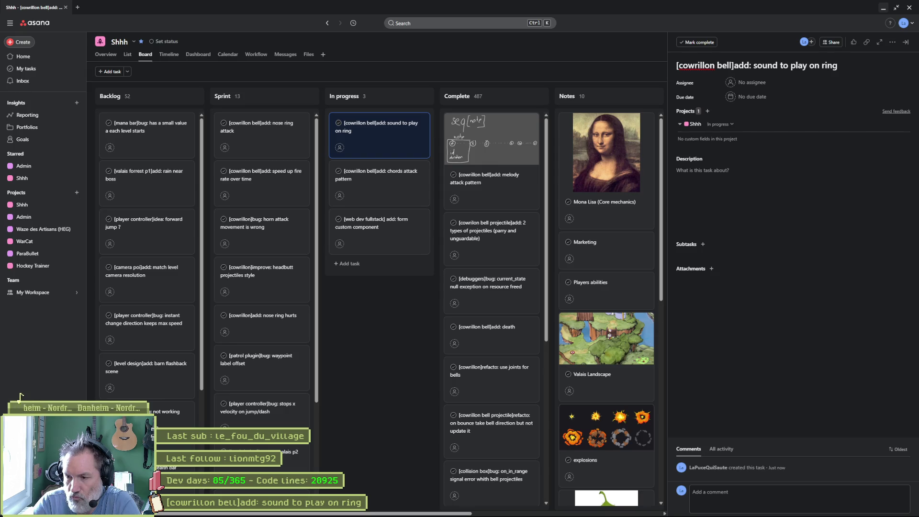
{"action": "key", "text": "alt+Tab"}
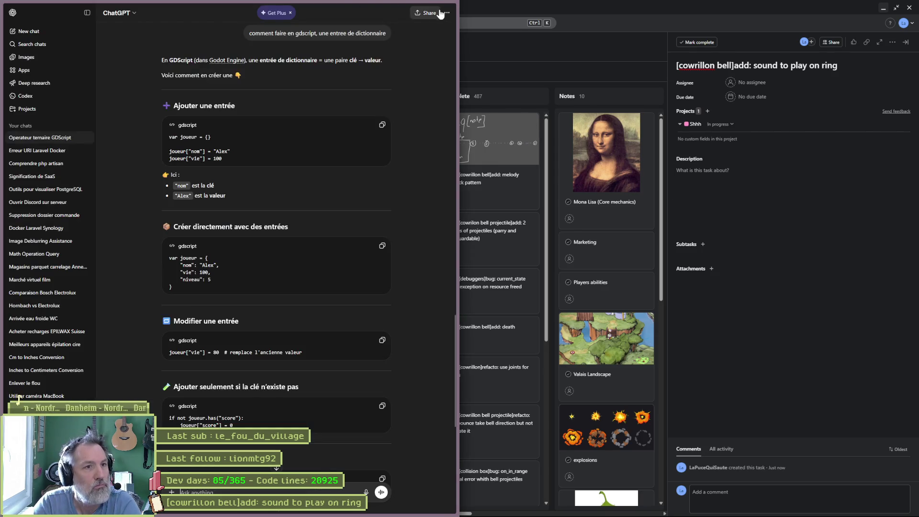
{"action": "left_click", "coordinate": [429, 12]}
In Twitch, open the live KiCad PCB design stream from the Développement de logiciels et de jeux category.
{"action": "key", "text": "ctrl+shift+a"}
{"action": "key", "text": "Return"}
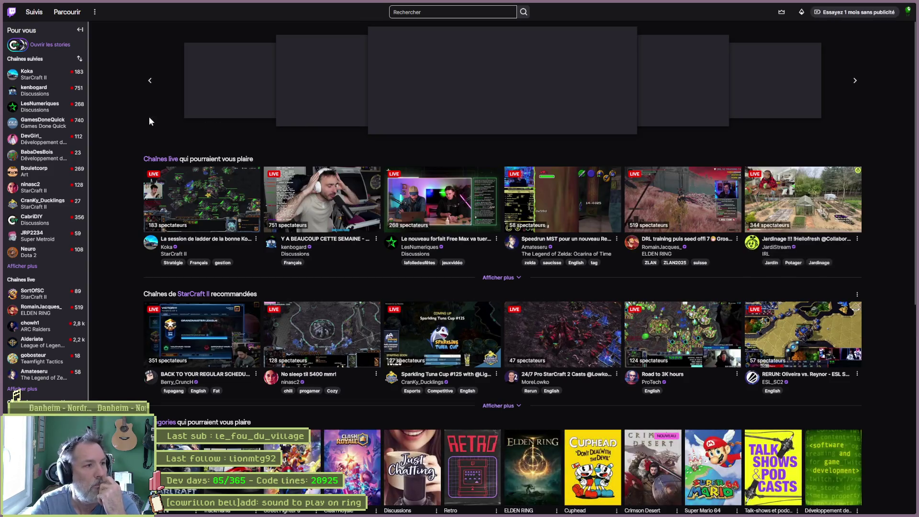
{"action": "left_click", "coordinate": [847, 444]}
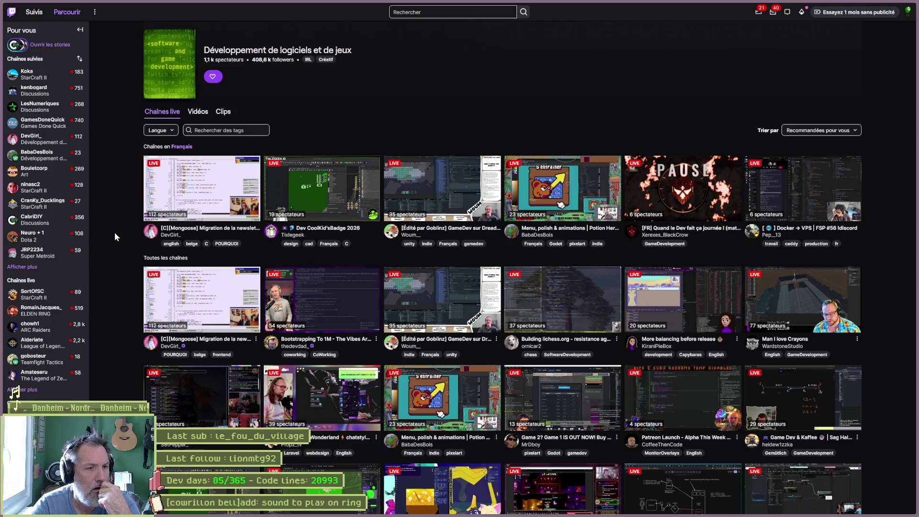
{"action": "left_click", "coordinate": [327, 187]}
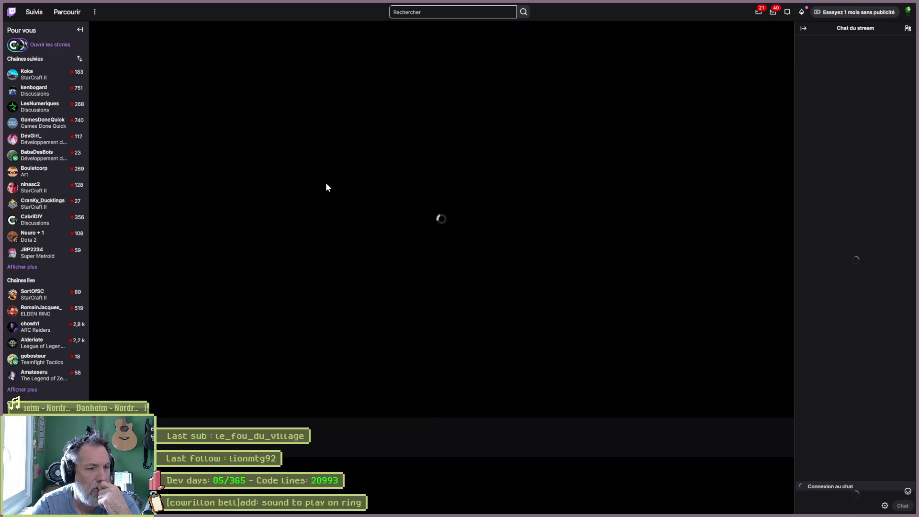